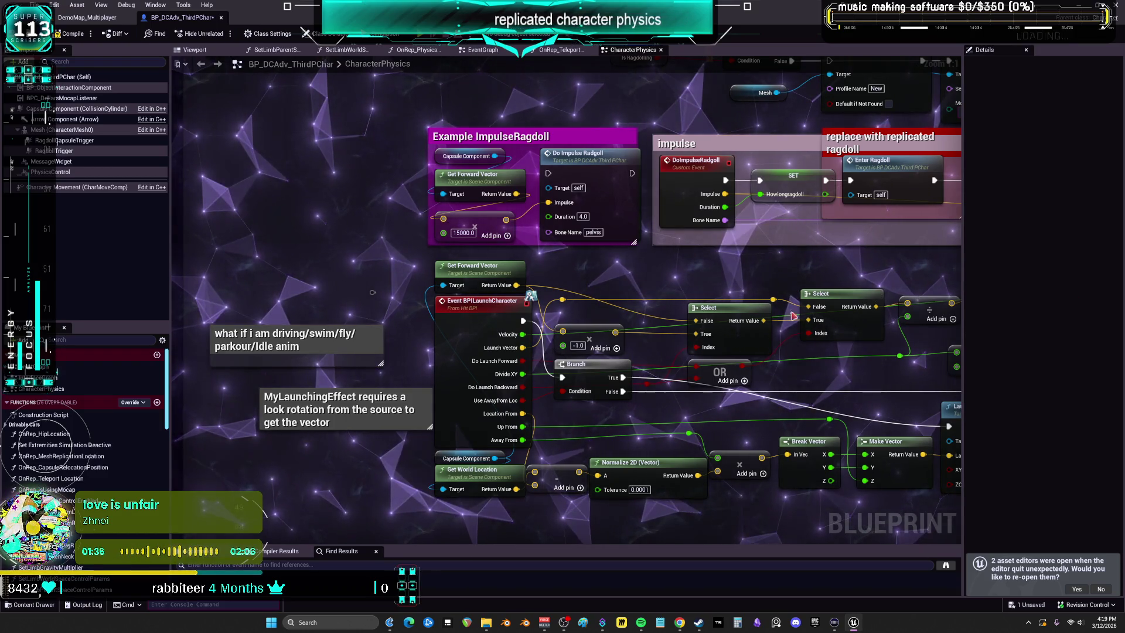
Pan across the CharacterPhysics graph to the Timeline, Set Control Multipliers and bullet time nodes.
{"action": "left_click_drag", "start_coordinate": [746, 286], "coordinate": [622, 260]}
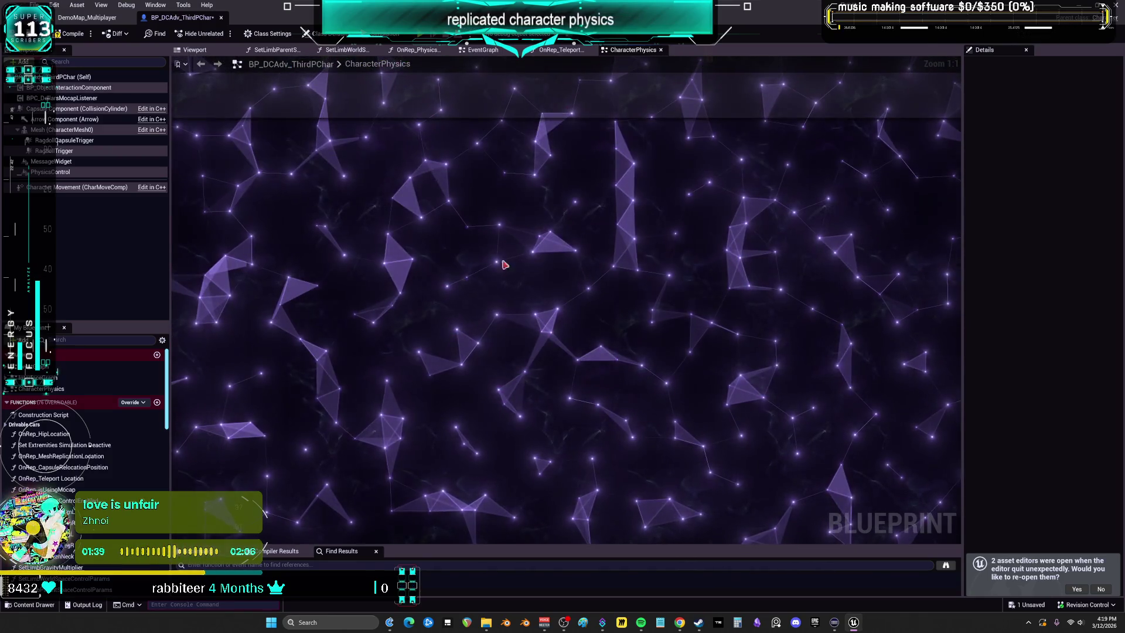
{"action": "mouse_move", "coordinate": [455, 261]}
{"action": "left_mouse_down"}
{"action": "mouse_move", "coordinate": [482, 291]}
{"action": "mouse_move", "coordinate": [510, 281]}
{"action": "left_mouse_up"}
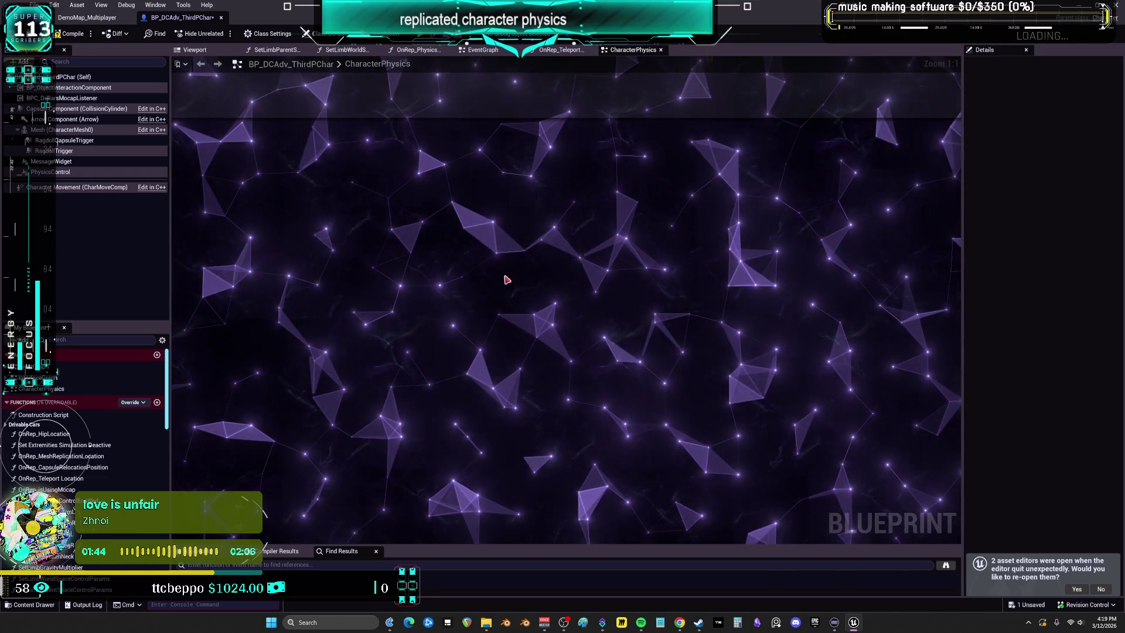
{"action": "left_click_drag", "start_coordinate": [419, 221], "coordinate": [539, 307]}
{"action": "left_click_drag", "start_coordinate": [560, 216], "coordinate": [596, 287]}
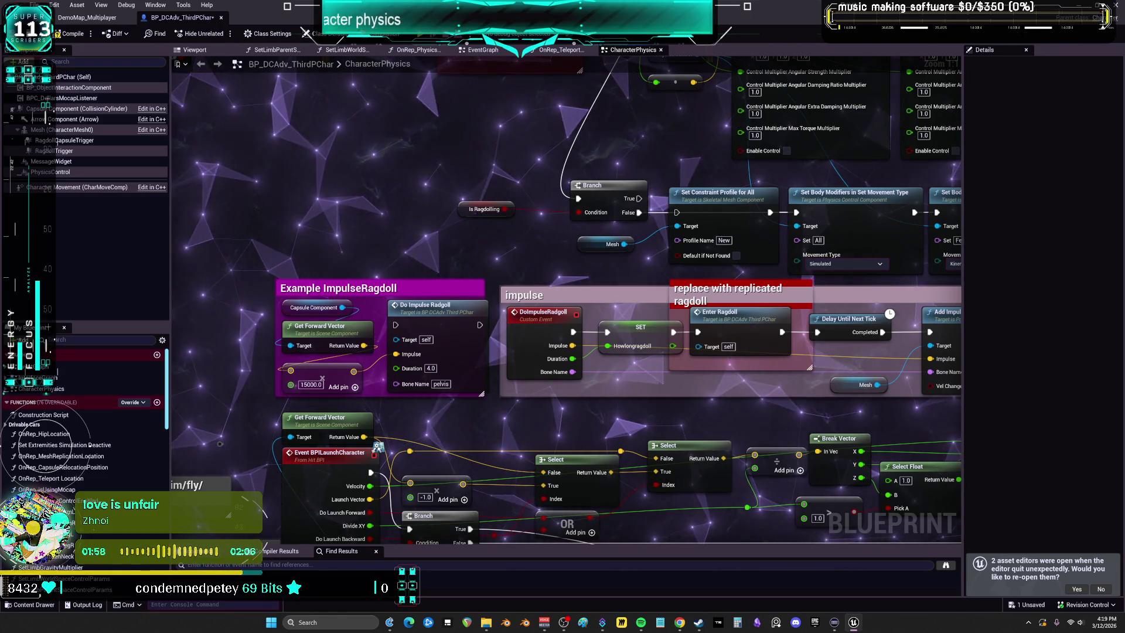
{"action": "mouse_move", "coordinate": [685, 180]}
{"action": "left_mouse_down"}
{"action": "mouse_move", "coordinate": [475, 322]}
{"action": "mouse_move", "coordinate": [479, 301]}
{"action": "mouse_move", "coordinate": [514, 306]}
{"action": "mouse_move", "coordinate": [819, 454]}
{"action": "left_mouse_up"}
{"action": "left_click_drag", "start_coordinate": [696, 423], "coordinate": [666, 323]}
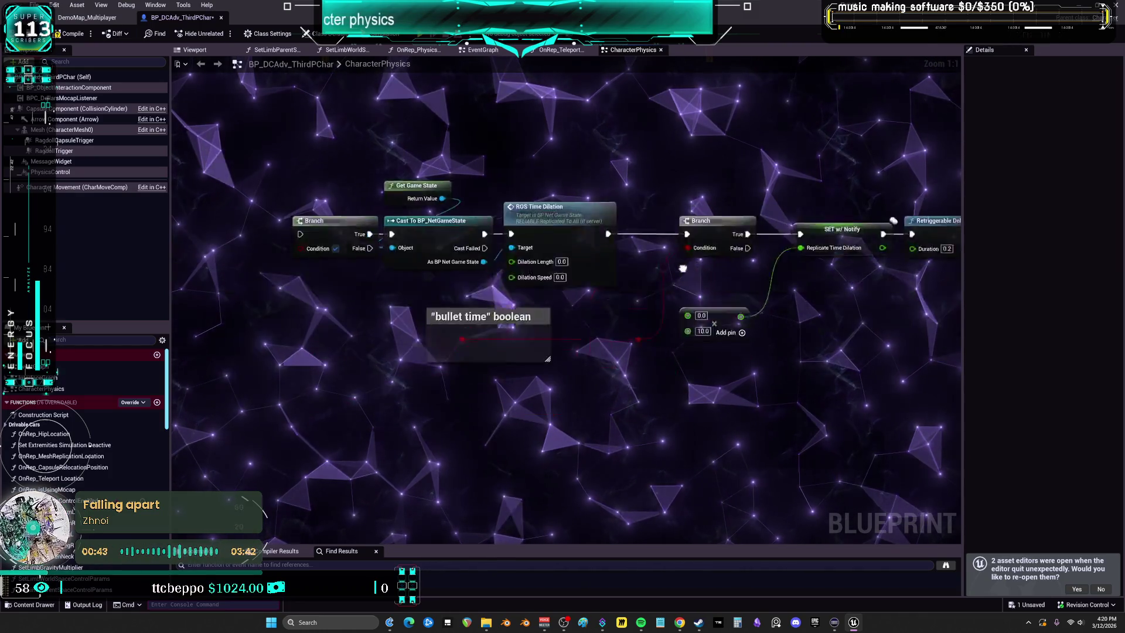
Zoom out over the whole ragdoll graph and back in, then switch to the Twitch Stream Manager.
{"action": "scroll", "coordinate": [551, 265], "scroll_direction": "down", "scroll_amount": 3}
{"action": "scroll", "coordinate": [527, 246], "scroll_direction": "down", "scroll_amount": 4}
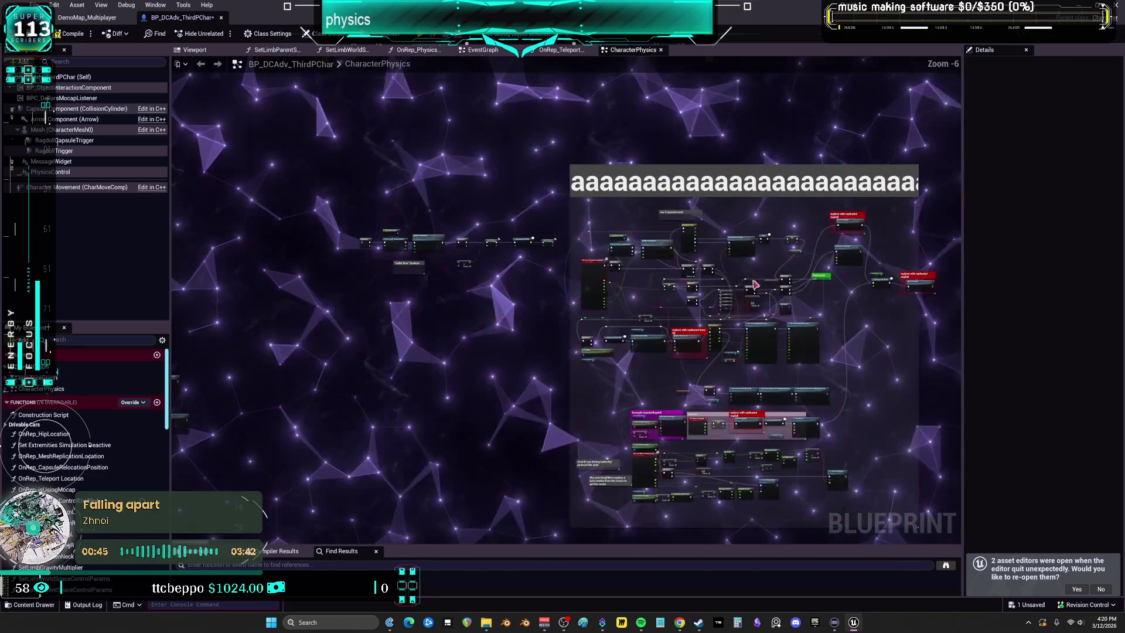
{"action": "scroll", "coordinate": [591, 265], "scroll_direction": "up", "scroll_amount": 5}
{"action": "scroll", "coordinate": [591, 265], "scroll_direction": "down", "scroll_amount": 3}
{"action": "scroll", "coordinate": [591, 265], "scroll_direction": "up", "scroll_amount": 3}
{"action": "scroll", "coordinate": [591, 265], "scroll_direction": "up", "scroll_amount": 3}
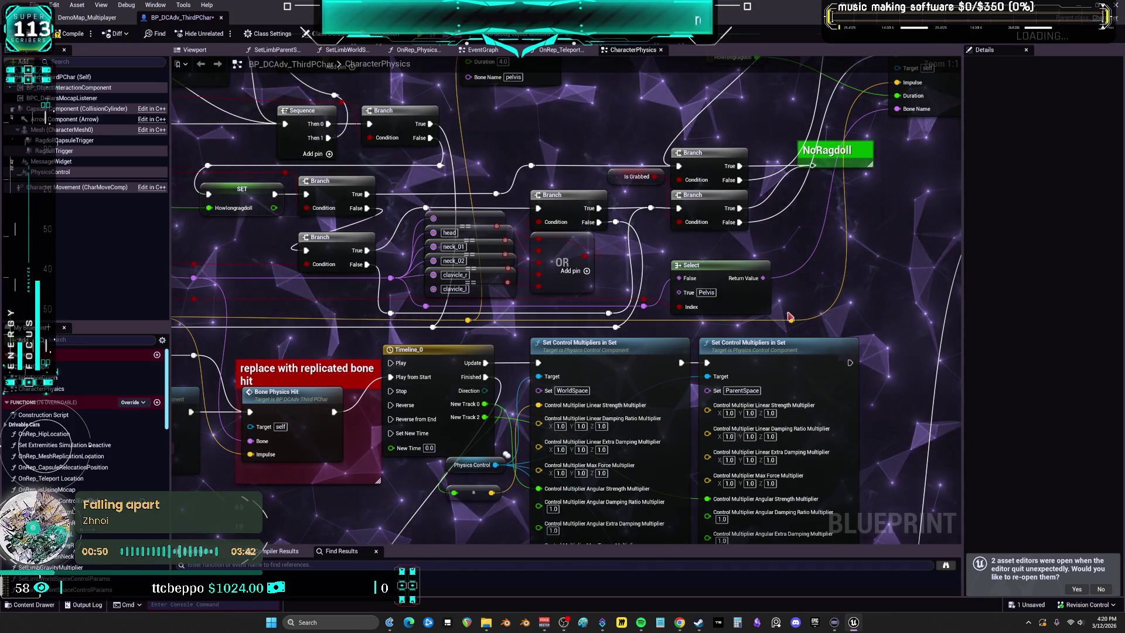
{"action": "scroll", "coordinate": [788, 314], "scroll_direction": "down", "scroll_amount": 5}
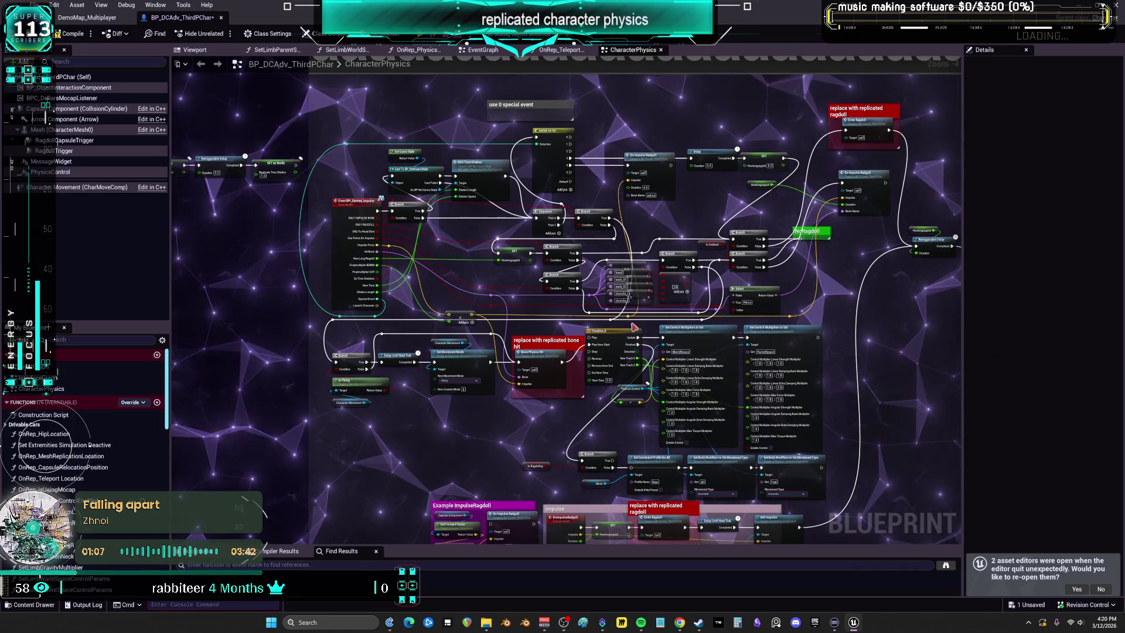
{"action": "scroll", "coordinate": [695, 196], "scroll_direction": "up", "scroll_amount": 5}
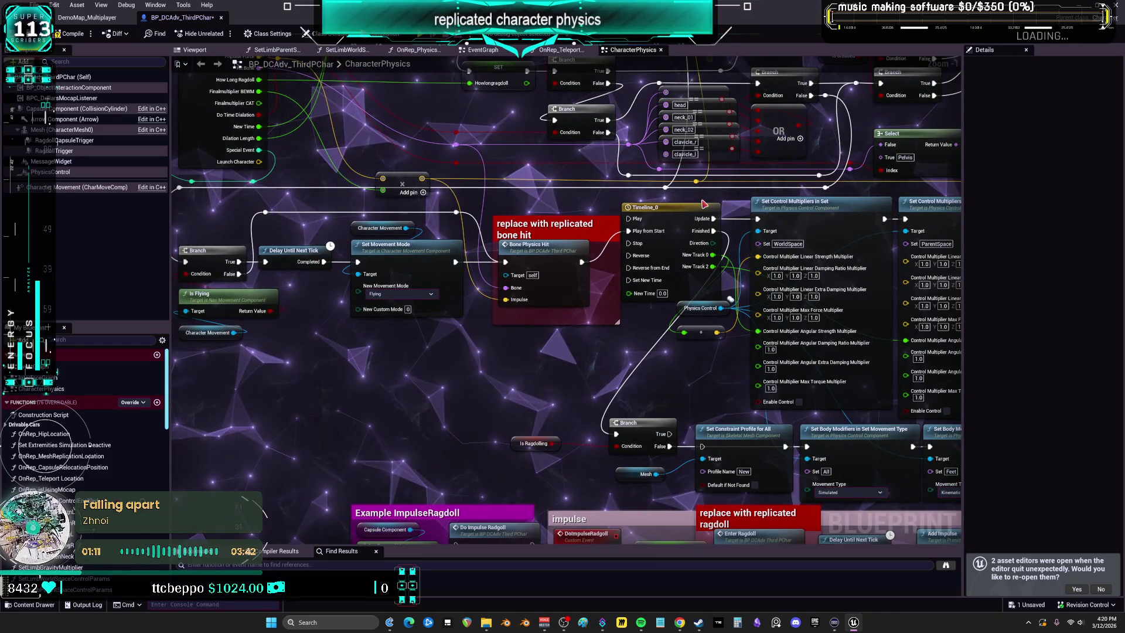
{"action": "mouse_move", "coordinate": [654, 279]}
{"action": "left_mouse_down"}
{"action": "mouse_move", "coordinate": [700, 306]}
{"action": "mouse_move", "coordinate": [765, 293]}
{"action": "mouse_move", "coordinate": [612, 279]}
{"action": "mouse_move", "coordinate": [725, 297]}
{"action": "mouse_move", "coordinate": [723, 311]}
{"action": "left_mouse_up"}
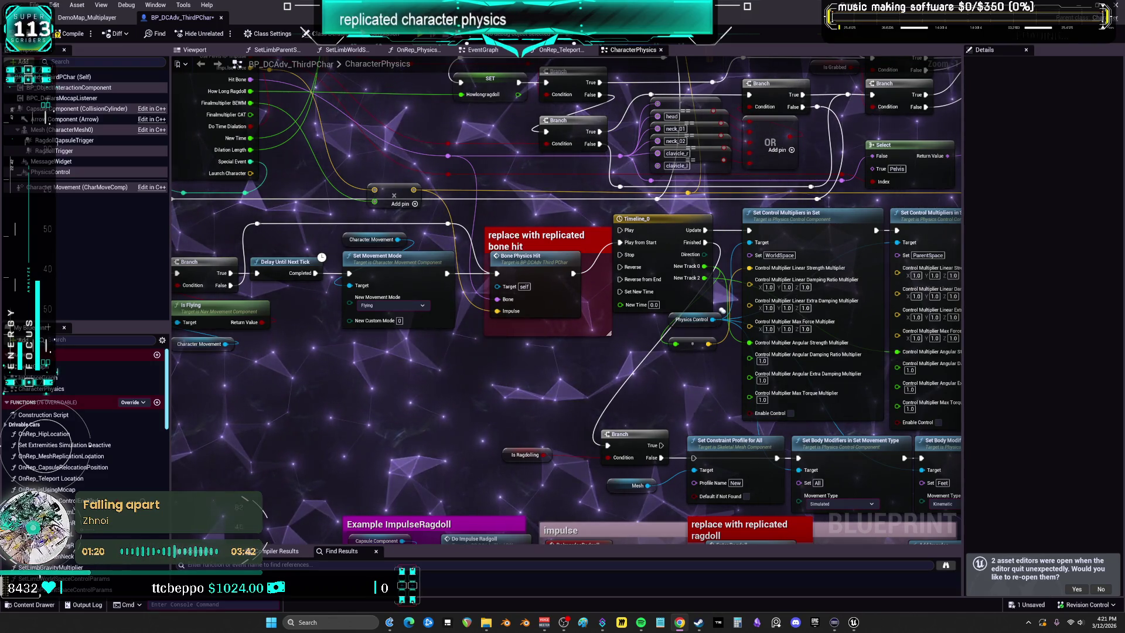
{"action": "key", "text": "alt+Tab"}
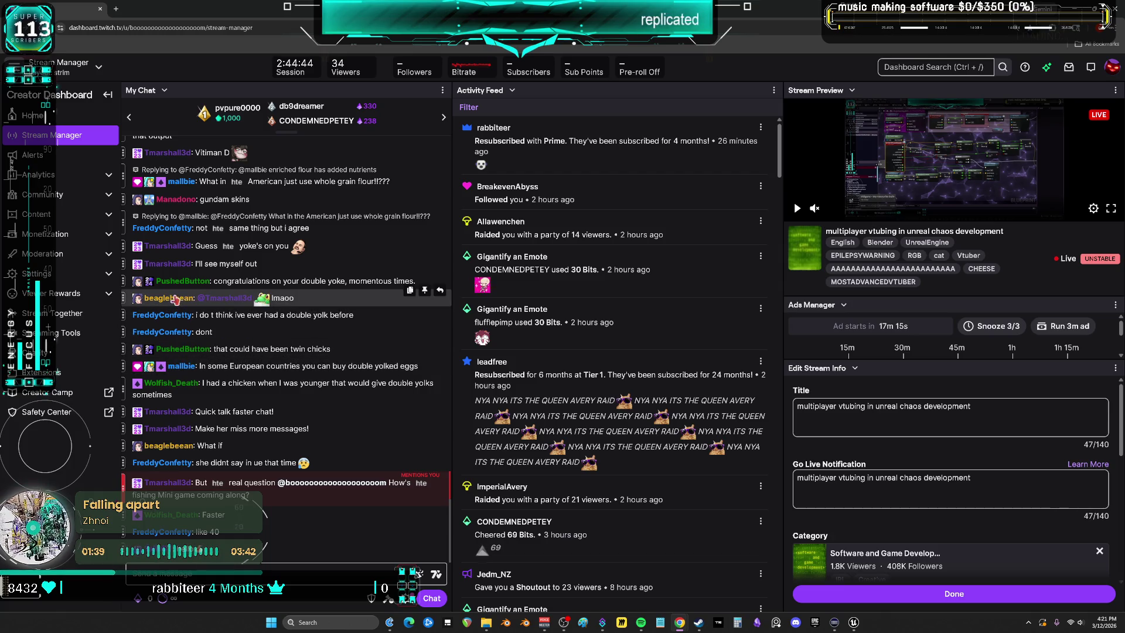
Scroll up through the My Chat panel and back, then return to the Unreal blueprint graph.
{"action": "scroll", "coordinate": [200, 304], "scroll_direction": "up", "scroll_amount": 10}
{"action": "scroll", "coordinate": [224, 313], "scroll_direction": "down", "scroll_amount": 10}
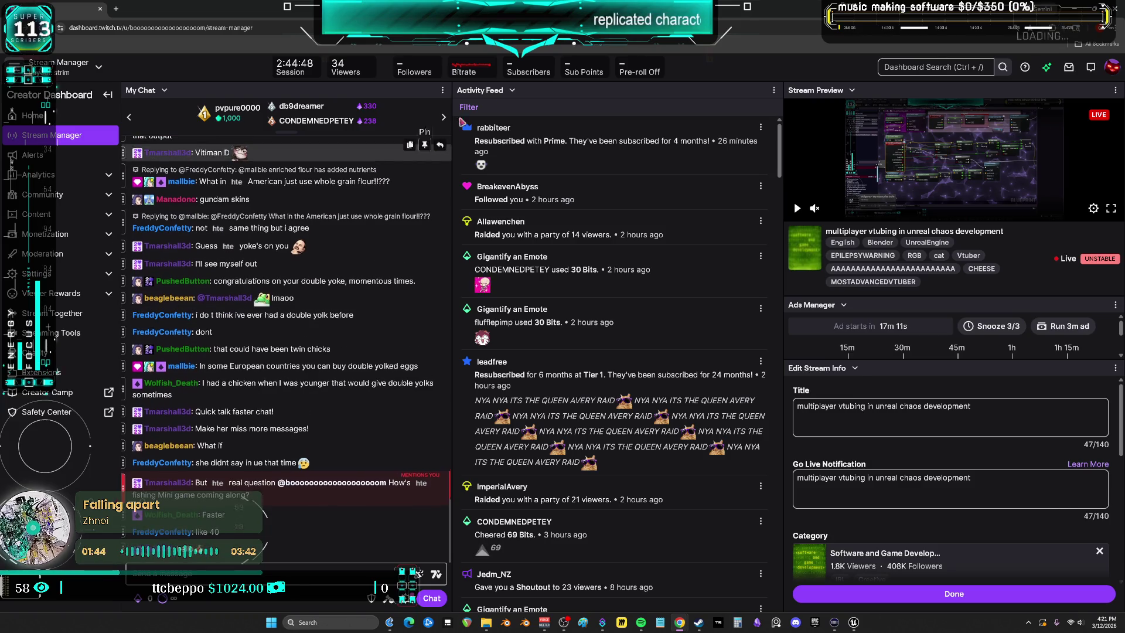
{"action": "key", "text": "alt+Tab"}
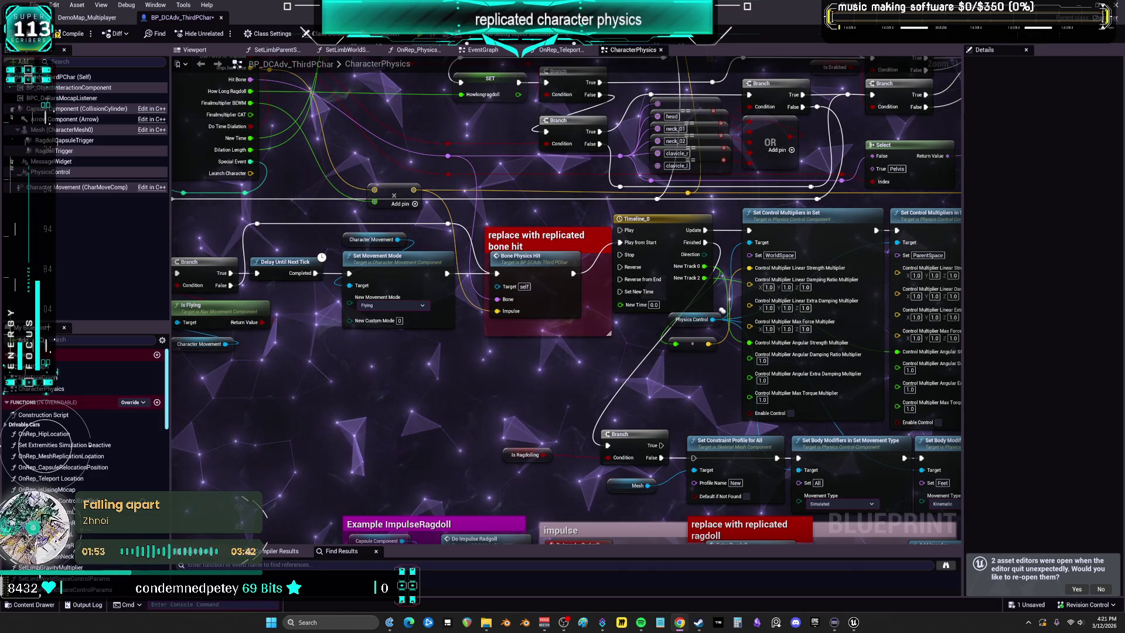
After a quick Twitch check, pan to the NoRagdoll branch and select the 'replace with replicated ragdoll' comment group.
{"action": "left_click_drag", "start_coordinate": [622, 380], "coordinate": [622, 371]}
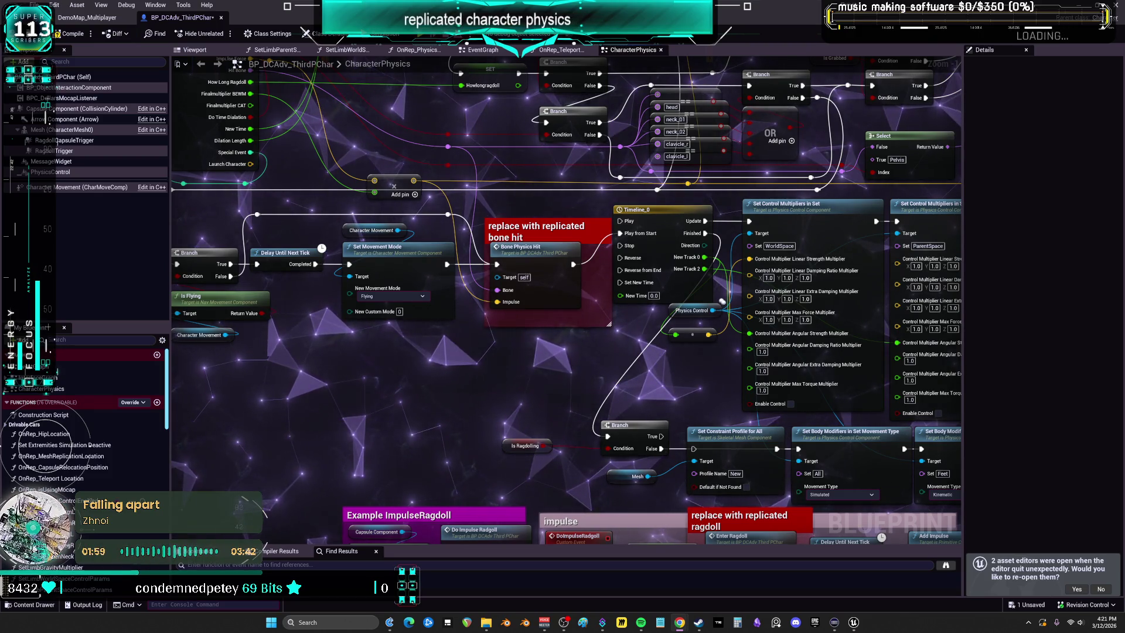
{"action": "key", "text": "alt+Tab"}
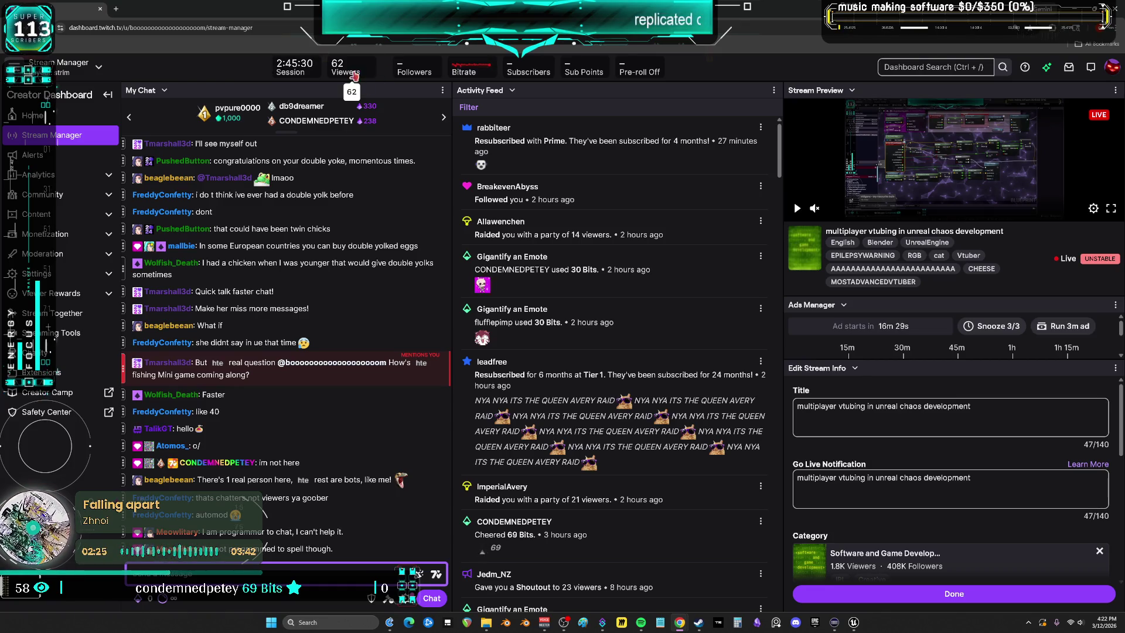
{"action": "key", "text": "alt+Tab"}
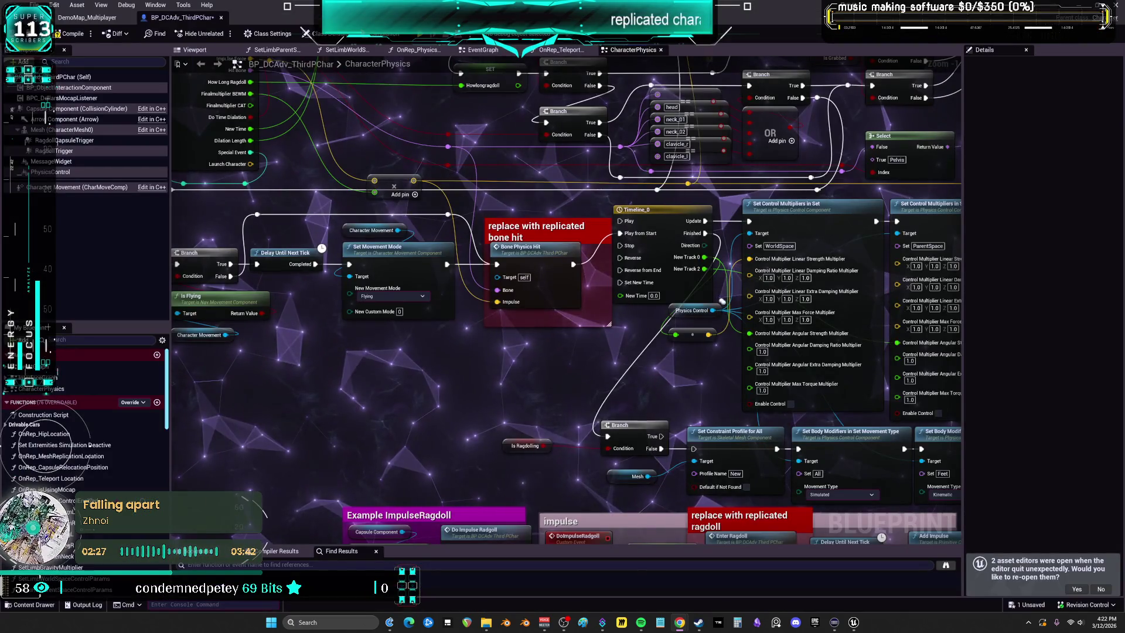
{"action": "mouse_move", "coordinate": [524, 284]}
{"action": "left_mouse_down"}
{"action": "mouse_move", "coordinate": [714, 231]}
{"action": "mouse_move", "coordinate": [677, 391]}
{"action": "mouse_move", "coordinate": [694, 429]}
{"action": "mouse_move", "coordinate": [494, 505]}
{"action": "left_mouse_up"}
{"action": "left_click_drag", "start_coordinate": [624, 228], "coordinate": [507, 317]}
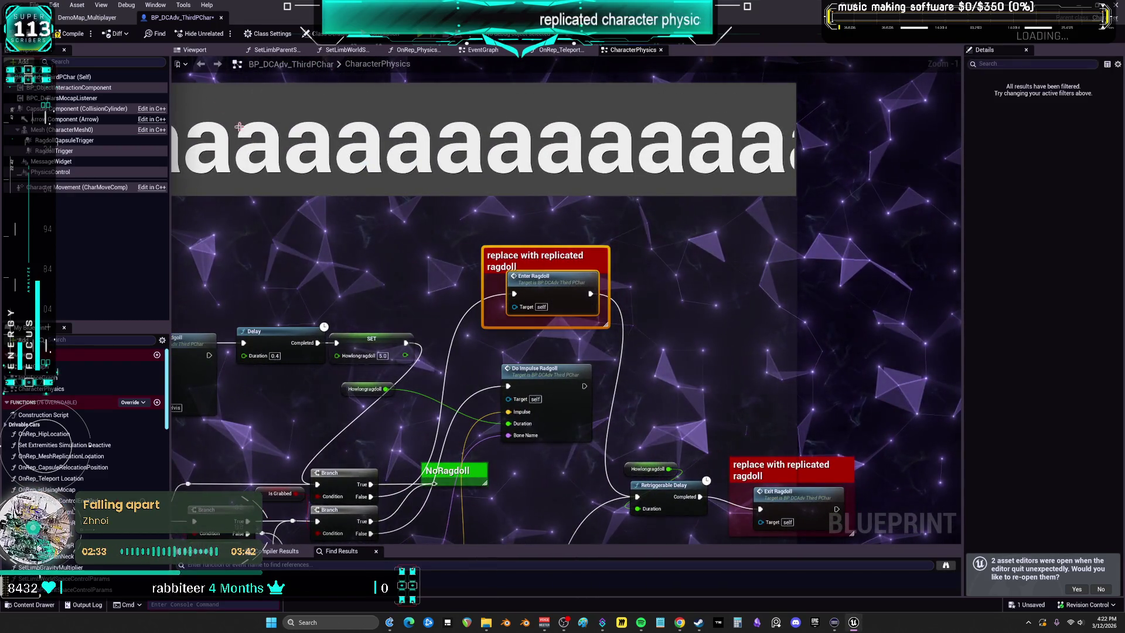
Open the EventGraph and view CE_Multi_StartRagdoll's Replicates settings in Details, then switch to Twitch.
{"action": "left_click", "coordinate": [481, 50]}
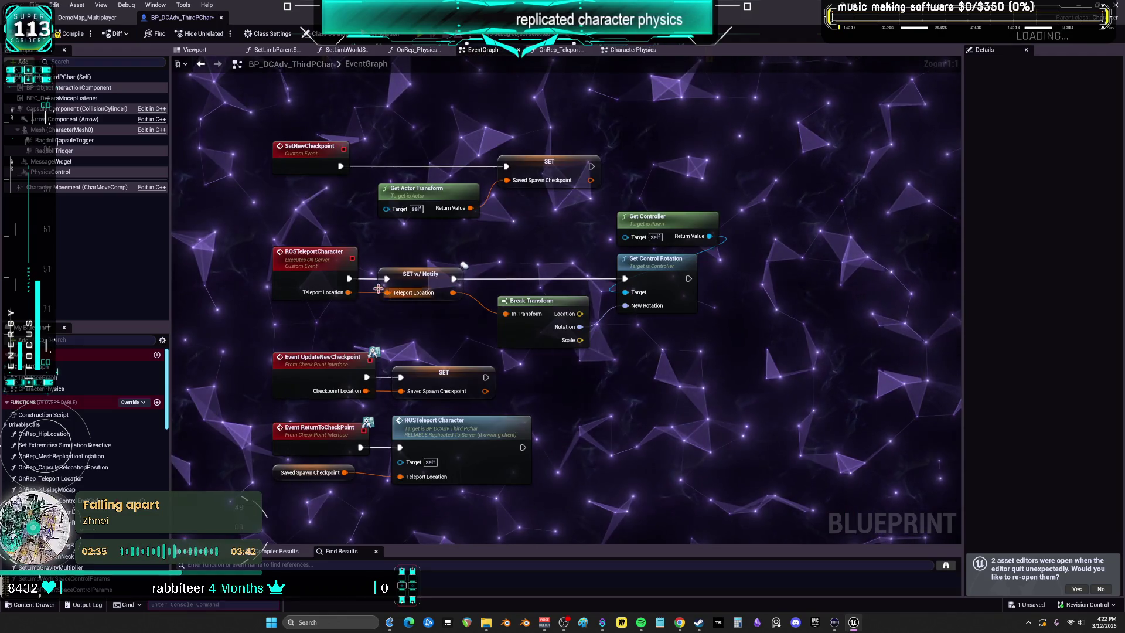
{"action": "scroll", "coordinate": [576, 215], "scroll_direction": "down", "scroll_amount": 5}
{"action": "scroll", "coordinate": [576, 215], "scroll_direction": "up", "scroll_amount": 7}
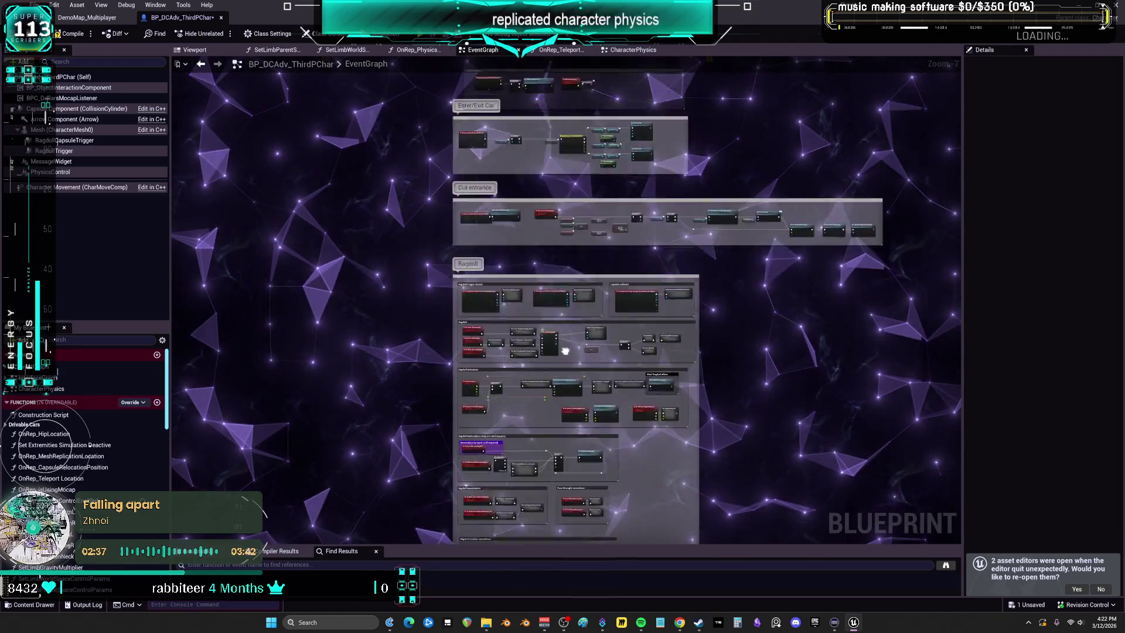
{"action": "scroll", "coordinate": [418, 269], "scroll_direction": "down", "scroll_amount": 3}
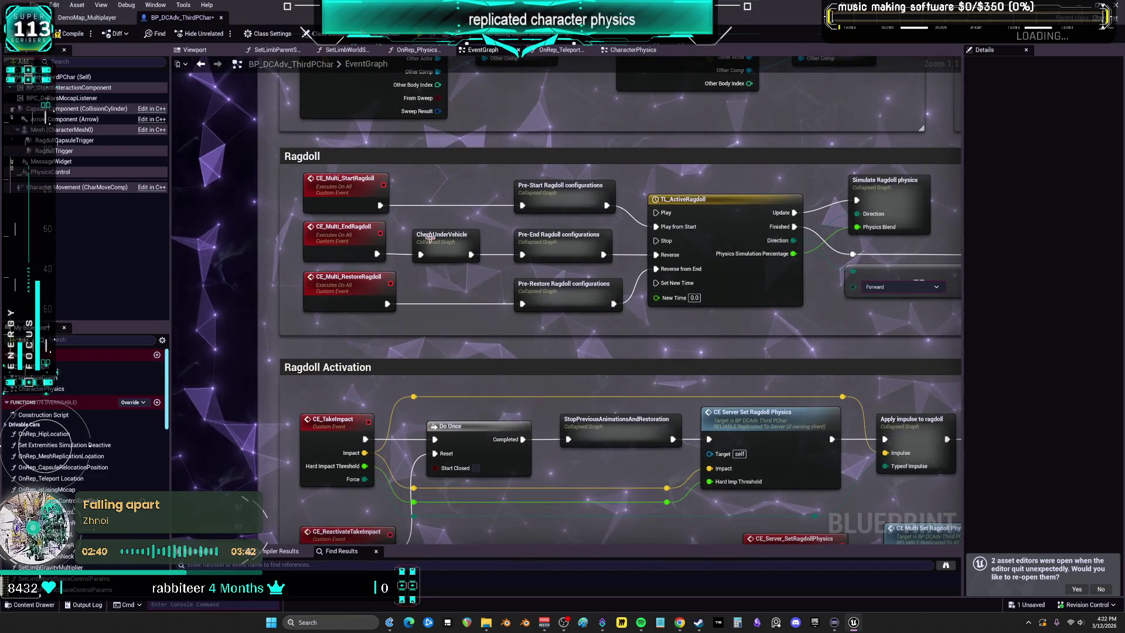
{"action": "left_click", "coordinate": [368, 195]}
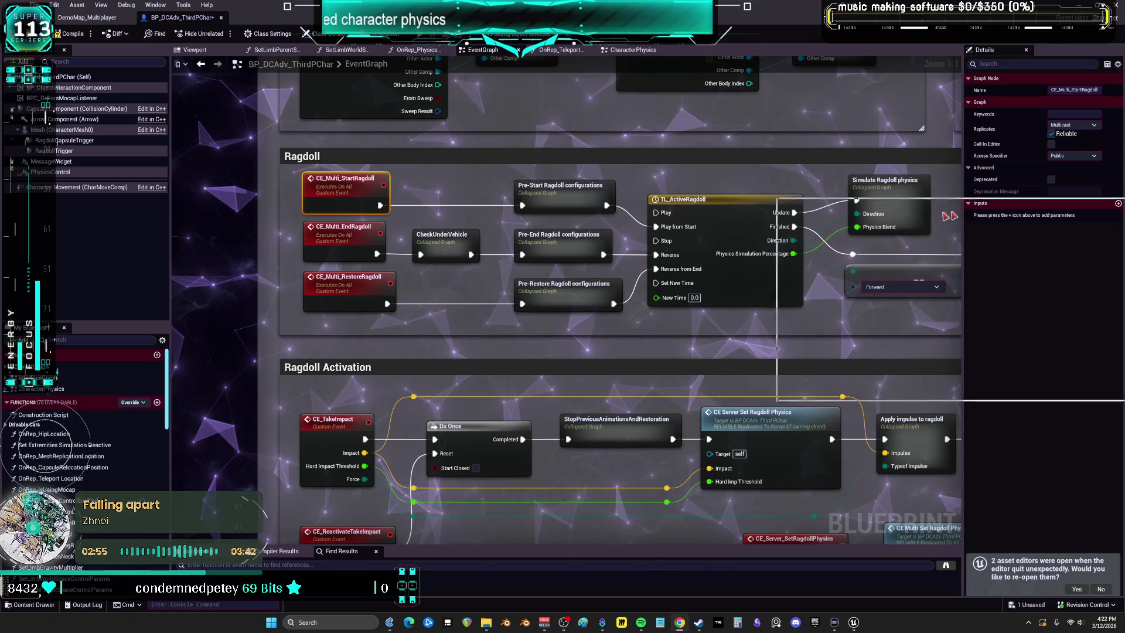
{"action": "key", "text": "alt+Tab"}
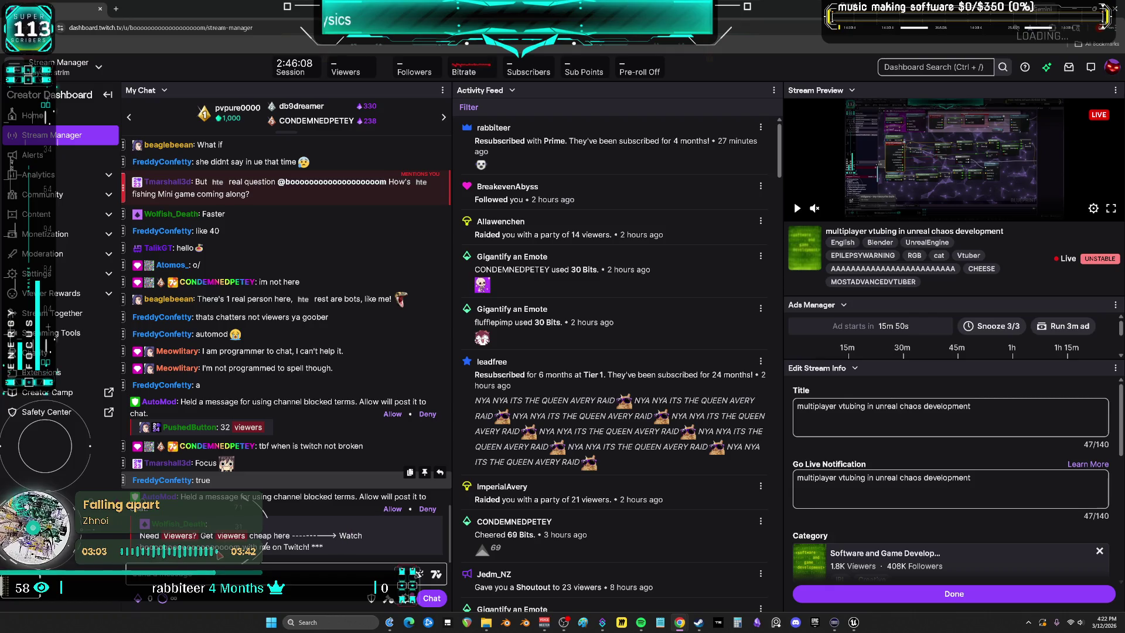
Approve the held AutoMod chat messages in the Twitch dashboard, including the buy-watchers message.
{"action": "left_click", "coordinate": [391, 509]}
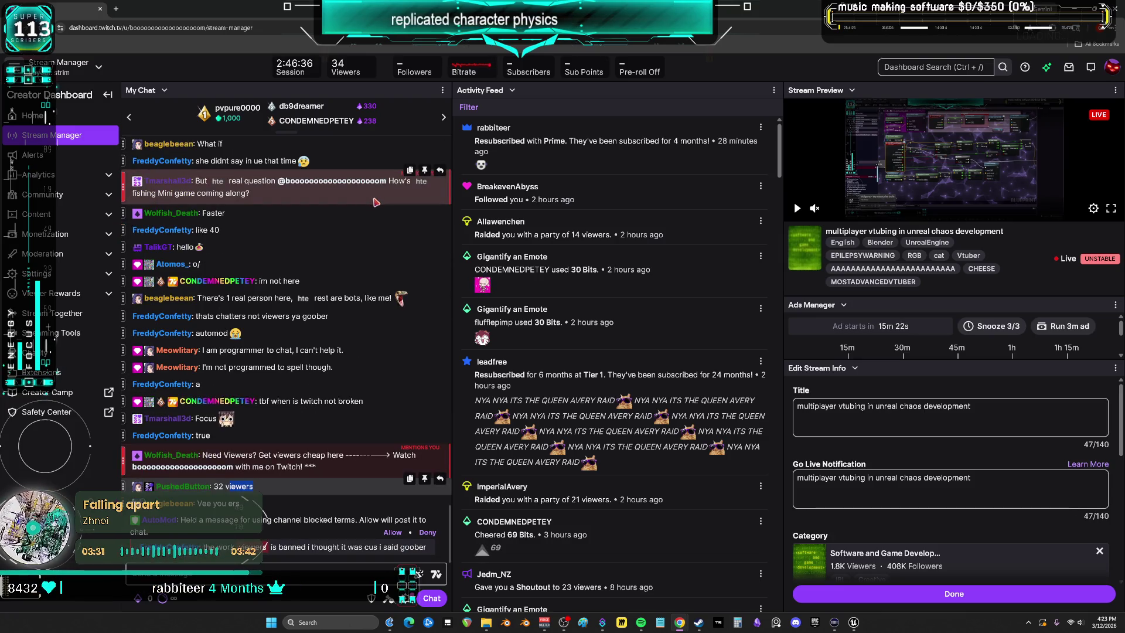
{"action": "left_click", "coordinate": [393, 532]}
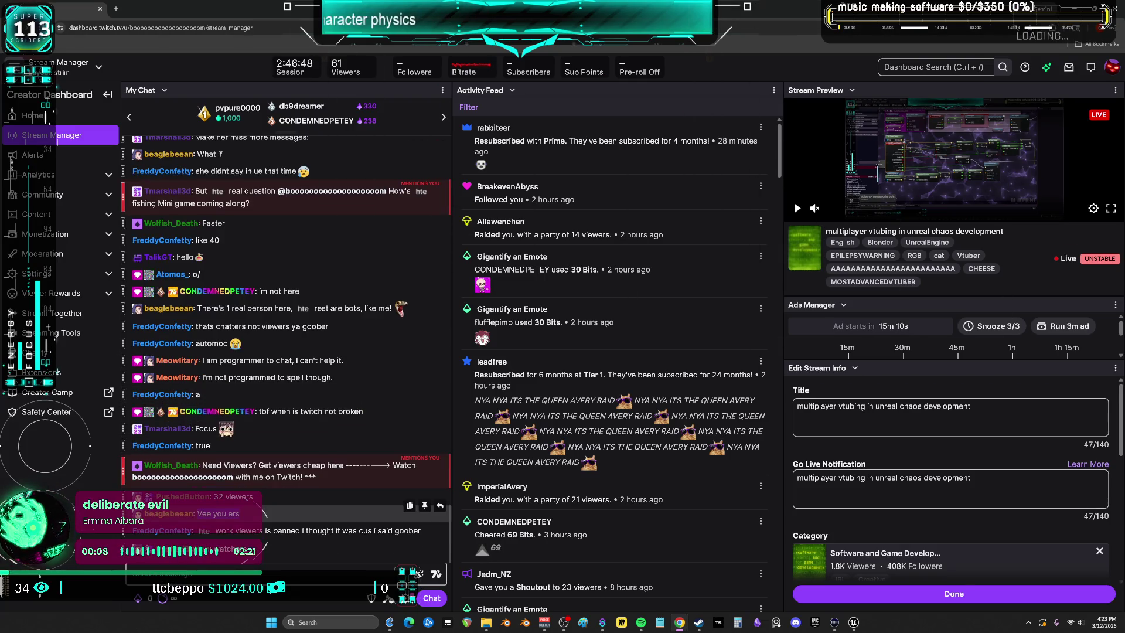
{"action": "key", "text": "alt+Tab"}
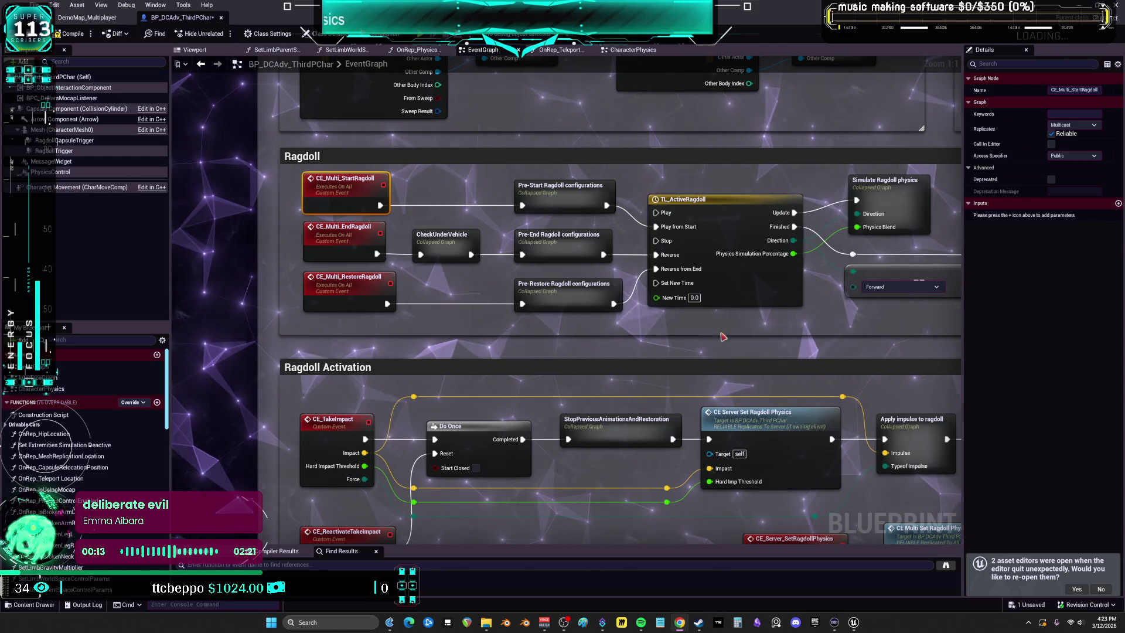
{"action": "key", "text": "alt+Tab"}
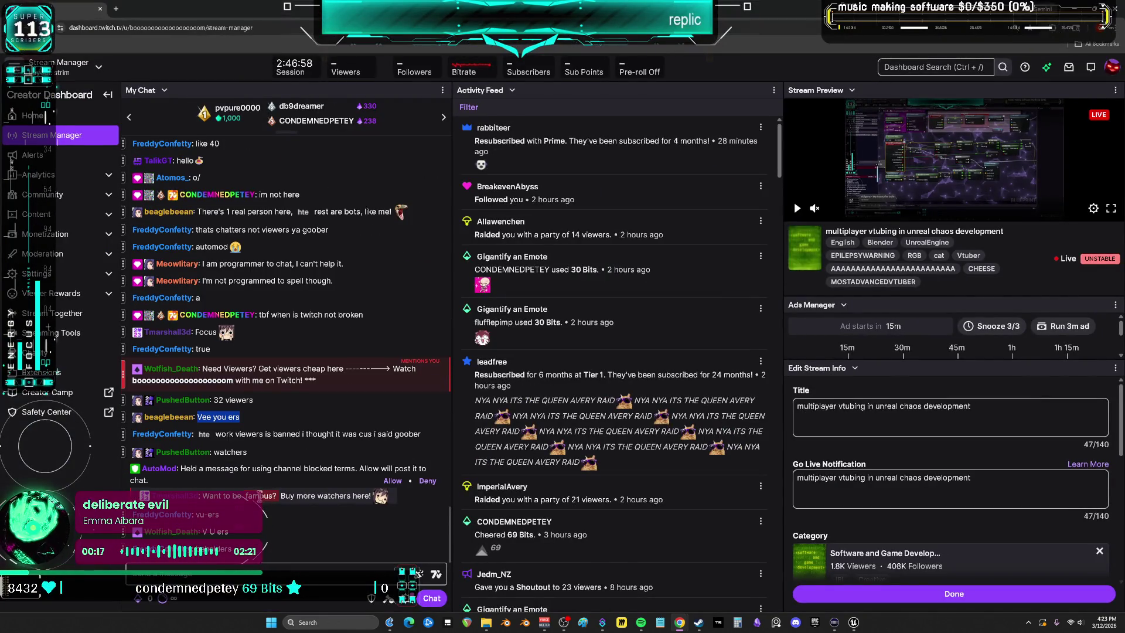
{"action": "right_click", "coordinate": [266, 508]}
{"action": "left_click", "coordinate": [278, 518]}
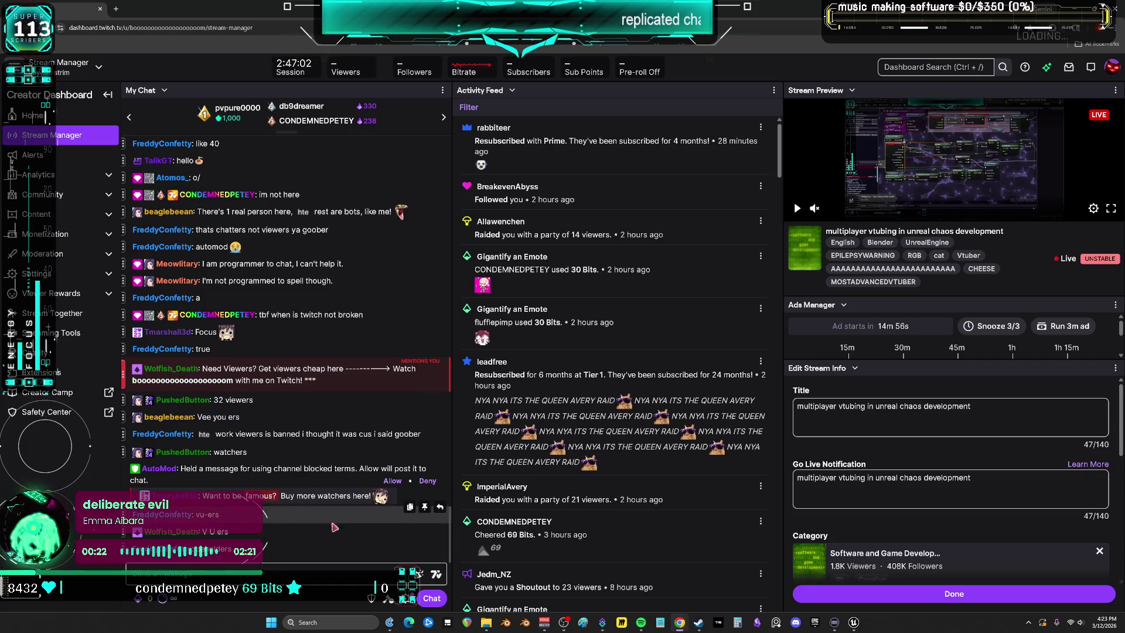
{"action": "left_click", "coordinate": [404, 485]}
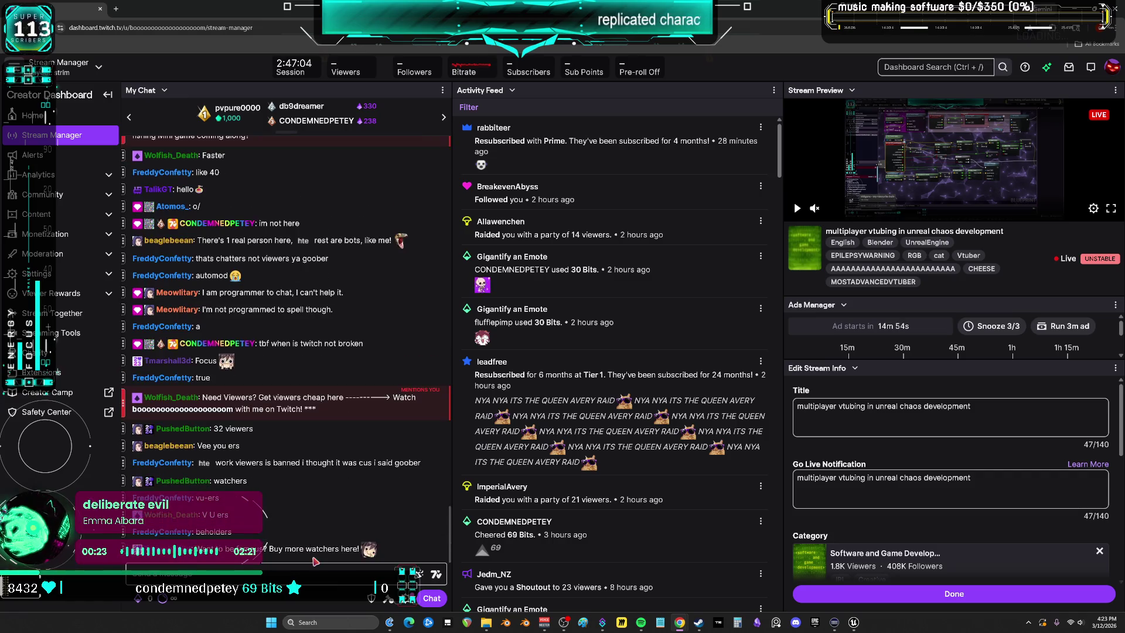
Box-select the Ragdoll event nodes, then enlarge the Twitch page and allow the held famous-viewers message.
{"action": "key", "text": "alt+Tab"}
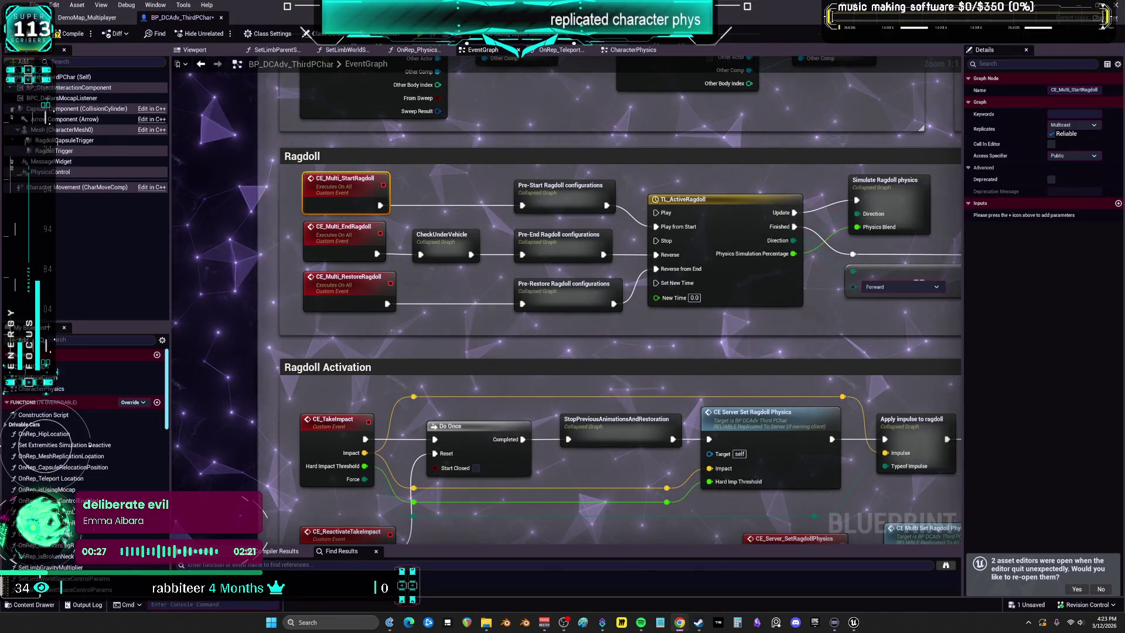
{"action": "left_click_drag", "start_coordinate": [564, 118], "coordinate": [936, 320]}
{"action": "key", "text": "alt+Tab"}
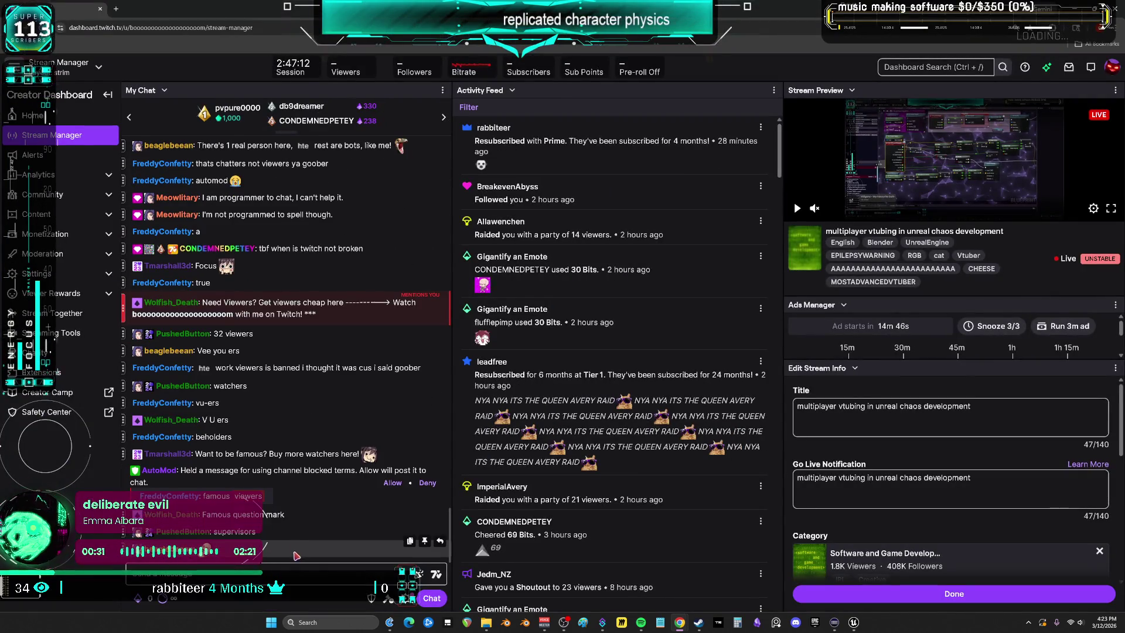
{"action": "key", "text": "ctrl+plus"}
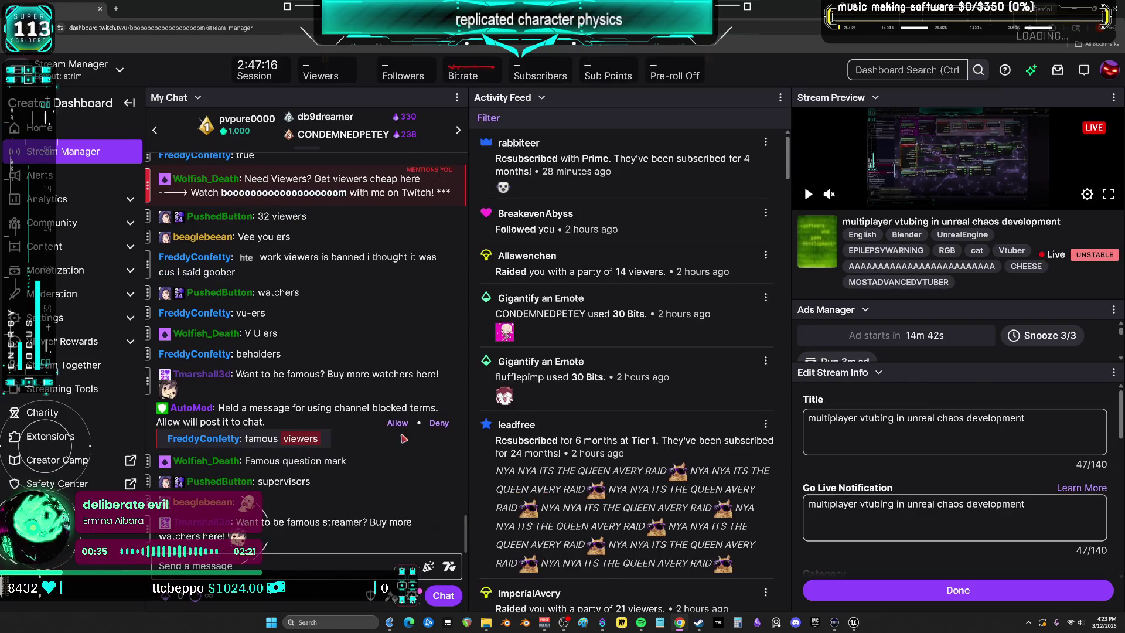
{"action": "left_click", "coordinate": [398, 402]}
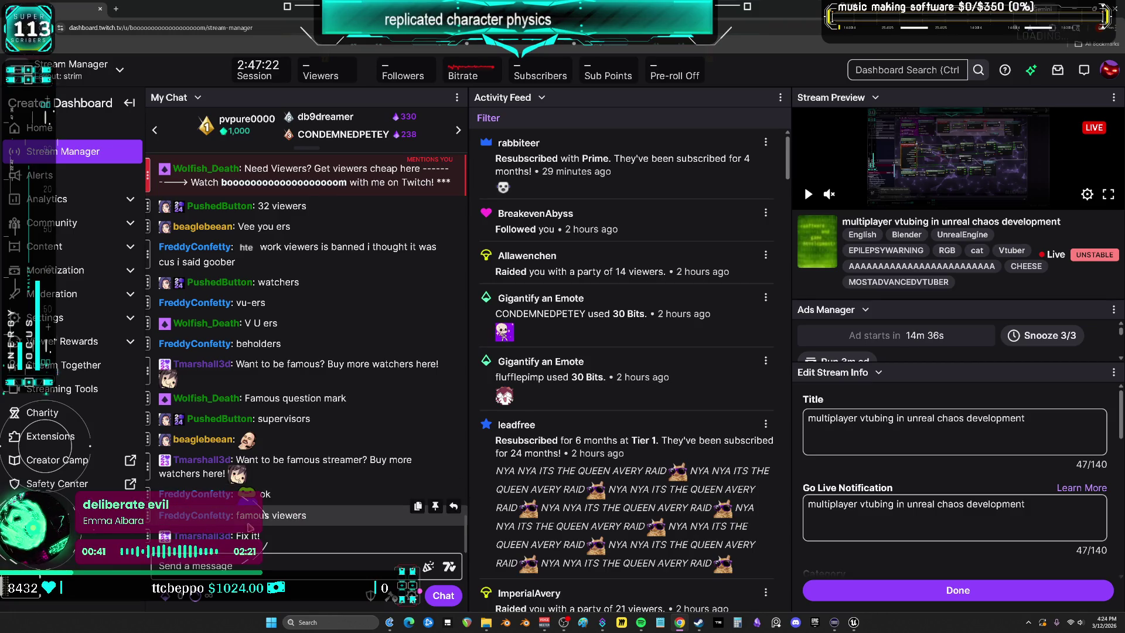
{"action": "left_click_drag", "start_coordinate": [315, 526], "coordinate": [259, 507]}
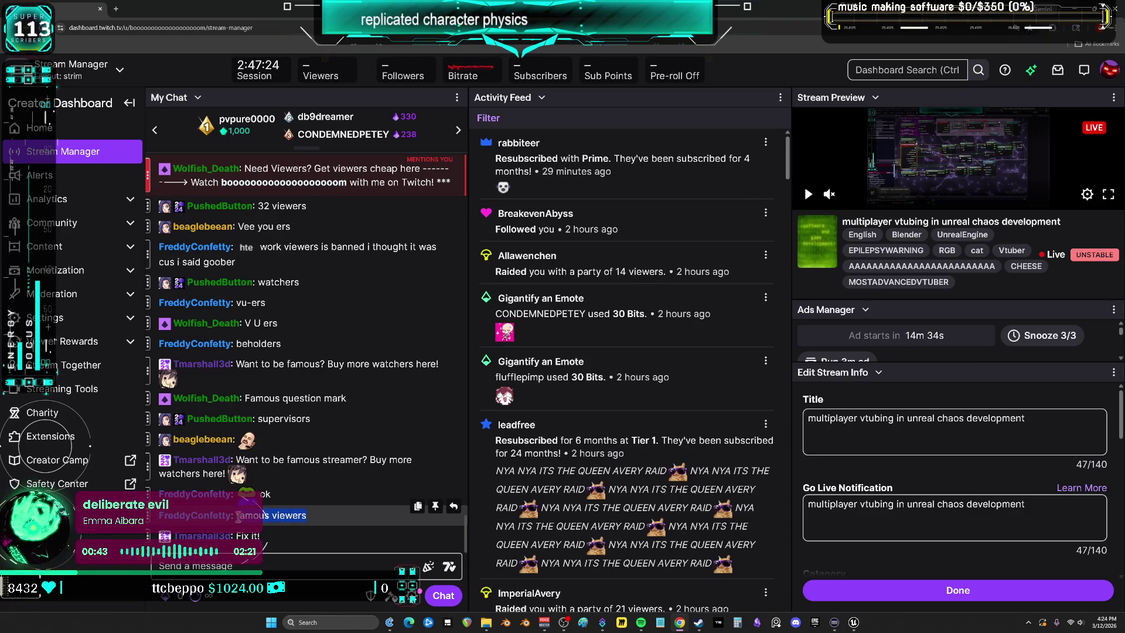
{"action": "key", "text": "alt+Tab"}
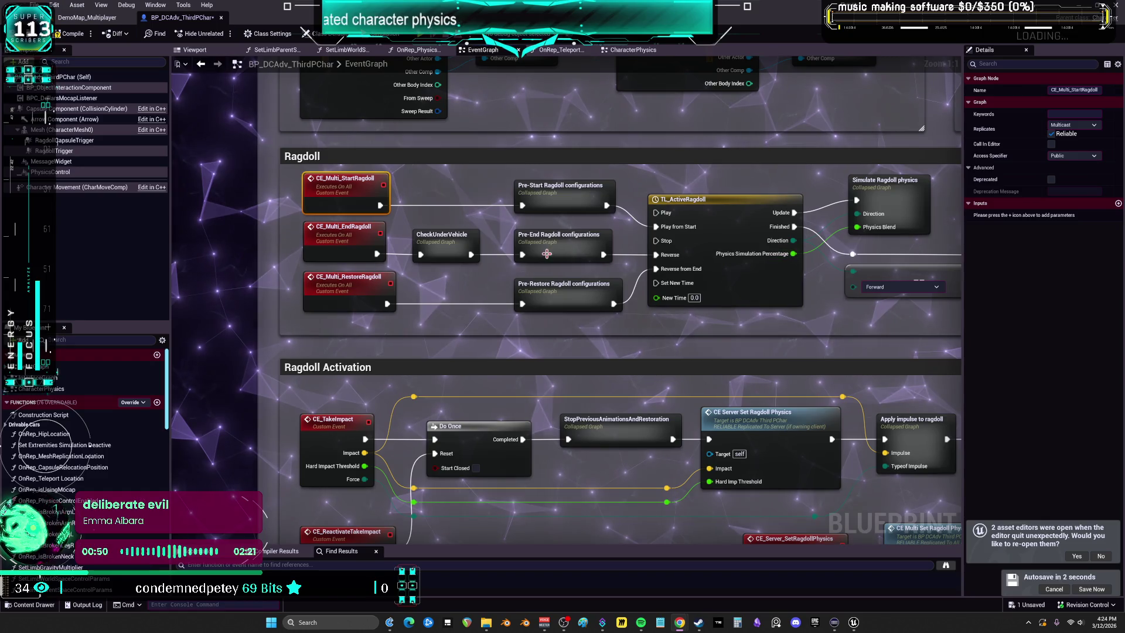
Dismiss the actions menu and pan the EventGraph down to the restoration and deactivation sections.
{"action": "left_click", "coordinate": [570, 218]}
{"action": "mouse_move", "coordinate": [571, 211]}
{"action": "left_mouse_down"}
{"action": "mouse_move", "coordinate": [561, 202]}
{"action": "mouse_move", "coordinate": [457, 223]}
{"action": "mouse_move", "coordinate": [608, 174]}
{"action": "left_mouse_up"}
{"action": "mouse_move", "coordinate": [690, 227]}
{"action": "left_mouse_down"}
{"action": "mouse_move", "coordinate": [475, 226]}
{"action": "mouse_move", "coordinate": [544, 185]}
{"action": "mouse_move", "coordinate": [481, 217]}
{"action": "left_mouse_up"}
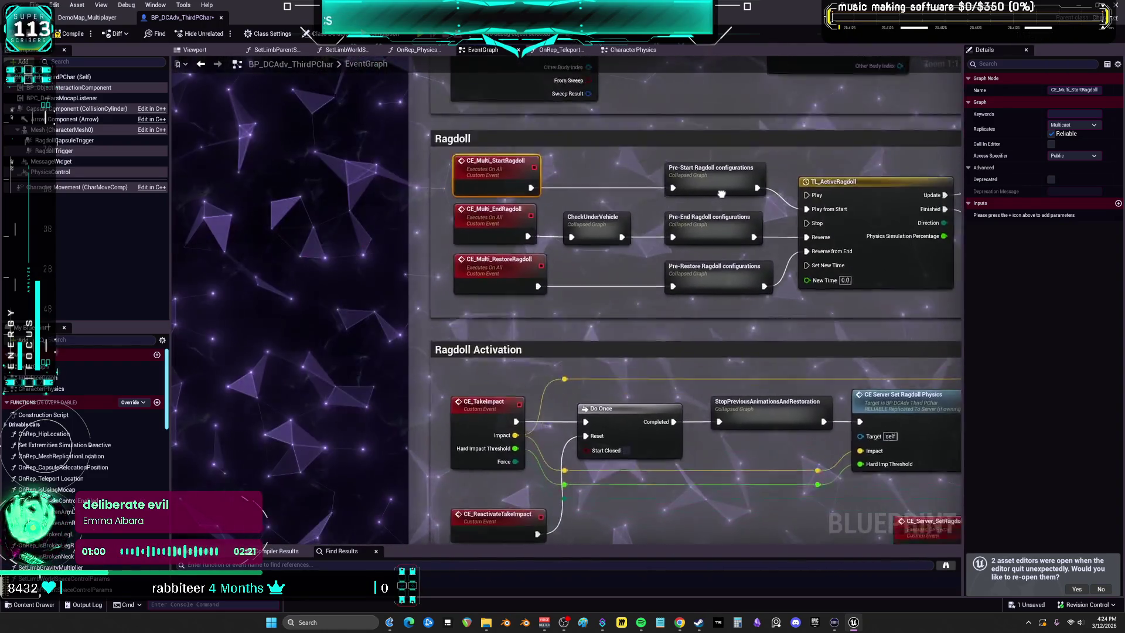
{"action": "mouse_move", "coordinate": [721, 194]}
{"action": "left_mouse_down"}
{"action": "mouse_move", "coordinate": [685, 117]}
{"action": "mouse_move", "coordinate": [664, 151]}
{"action": "left_mouse_up"}
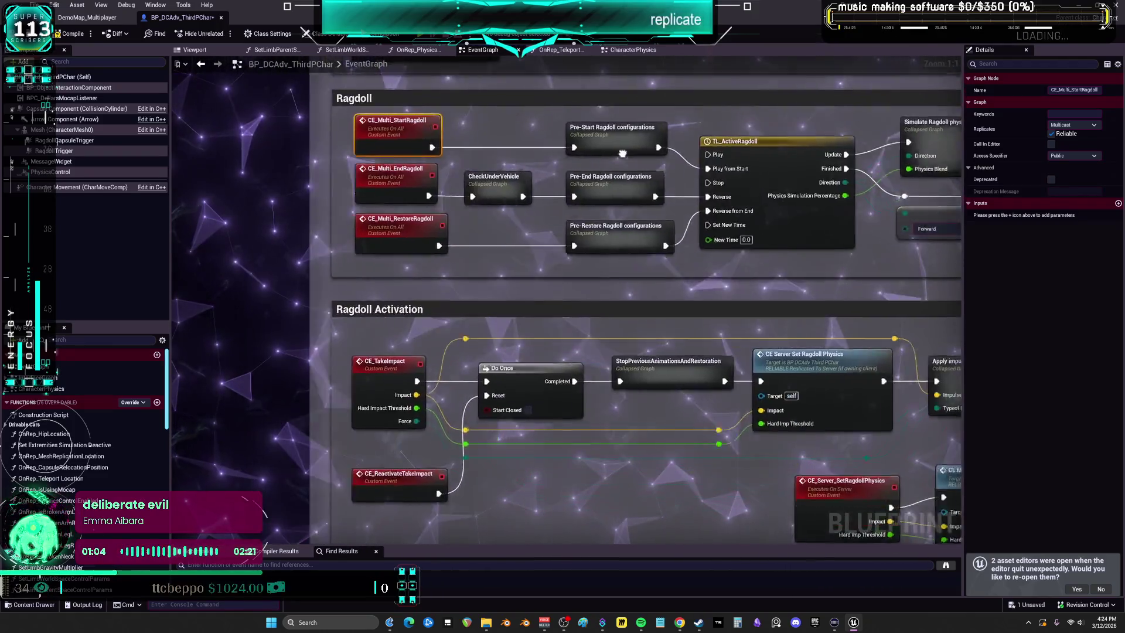
{"action": "left_click_drag", "start_coordinate": [622, 154], "coordinate": [684, 184]}
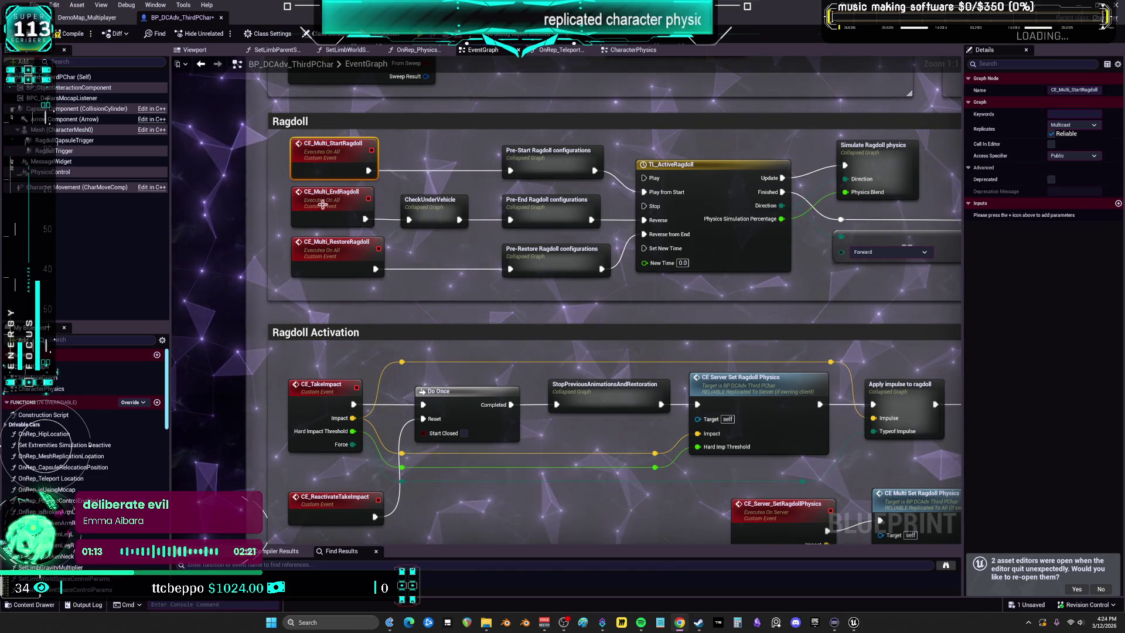
{"action": "scroll", "coordinate": [678, 244], "scroll_direction": "down", "scroll_amount": 5}
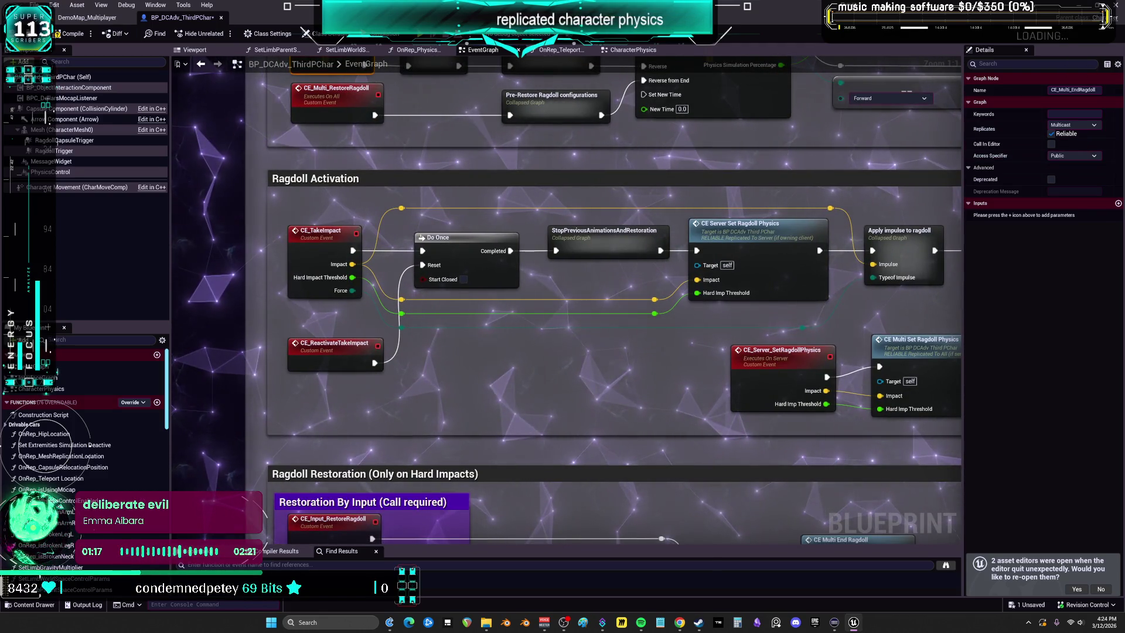
{"action": "scroll", "coordinate": [617, 314], "scroll_direction": "down", "scroll_amount": 2}
{"action": "mouse_move", "coordinate": [617, 314]}
{"action": "left_mouse_down"}
{"action": "mouse_move", "coordinate": [625, 117]}
{"action": "mouse_move", "coordinate": [624, 301]}
{"action": "left_mouse_up"}
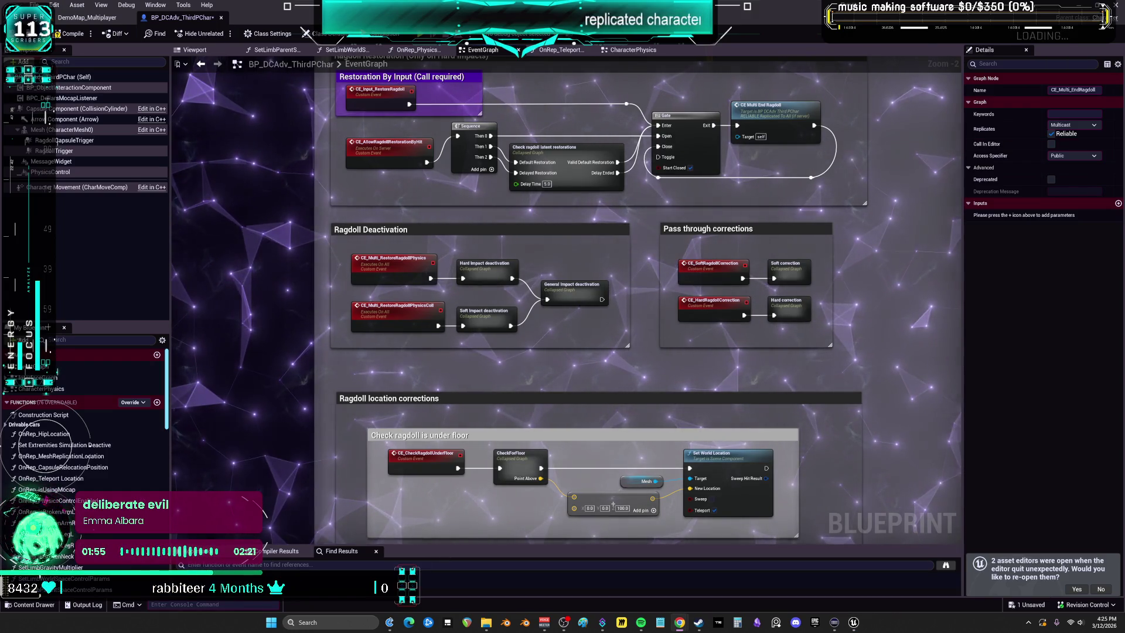
Pan past Ragdoll Restoration and zoom back in to the Ragdoll comment box.
{"action": "left_click_drag", "start_coordinate": [588, 241], "coordinate": [634, 363]}
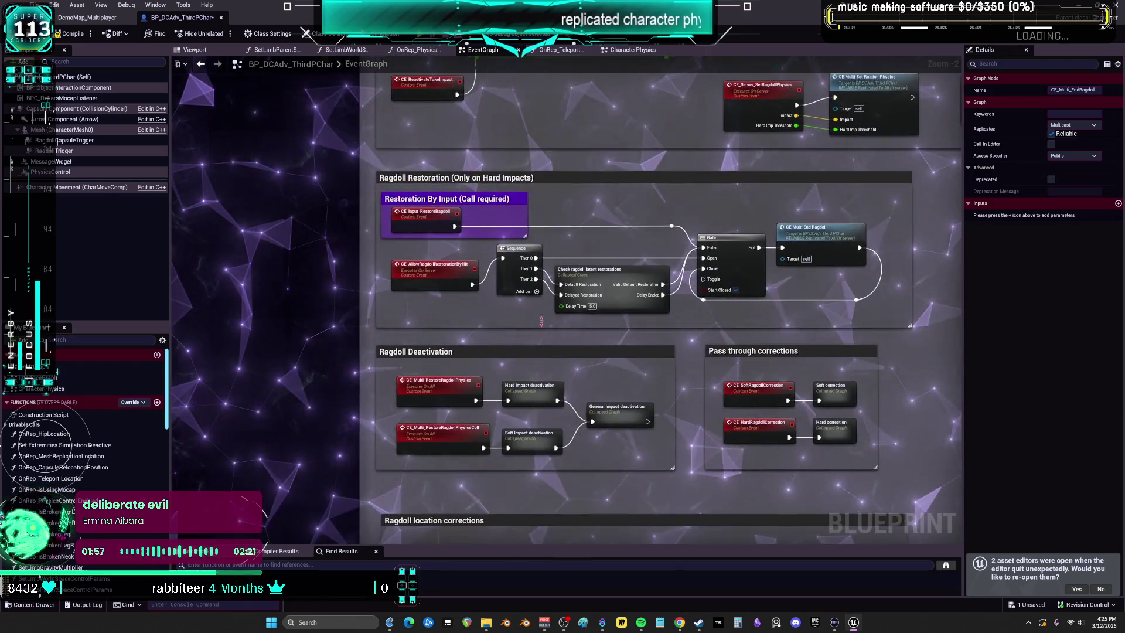
{"action": "scroll", "coordinate": [538, 322], "scroll_direction": "up", "scroll_amount": 2}
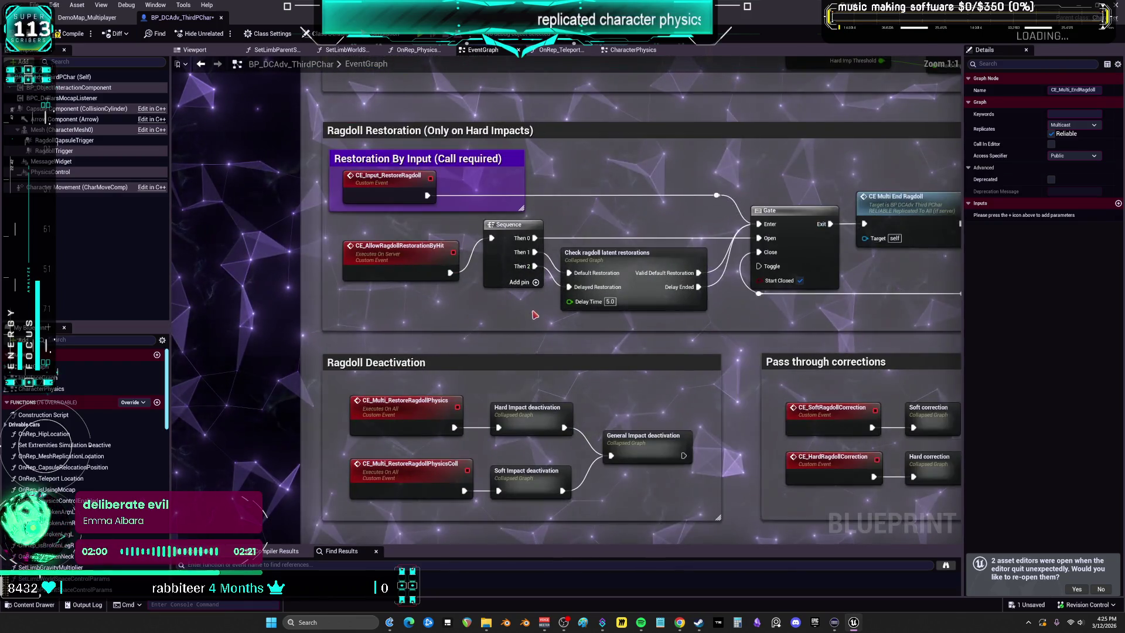
{"action": "scroll", "coordinate": [648, 323], "scroll_direction": "up", "scroll_amount": 6}
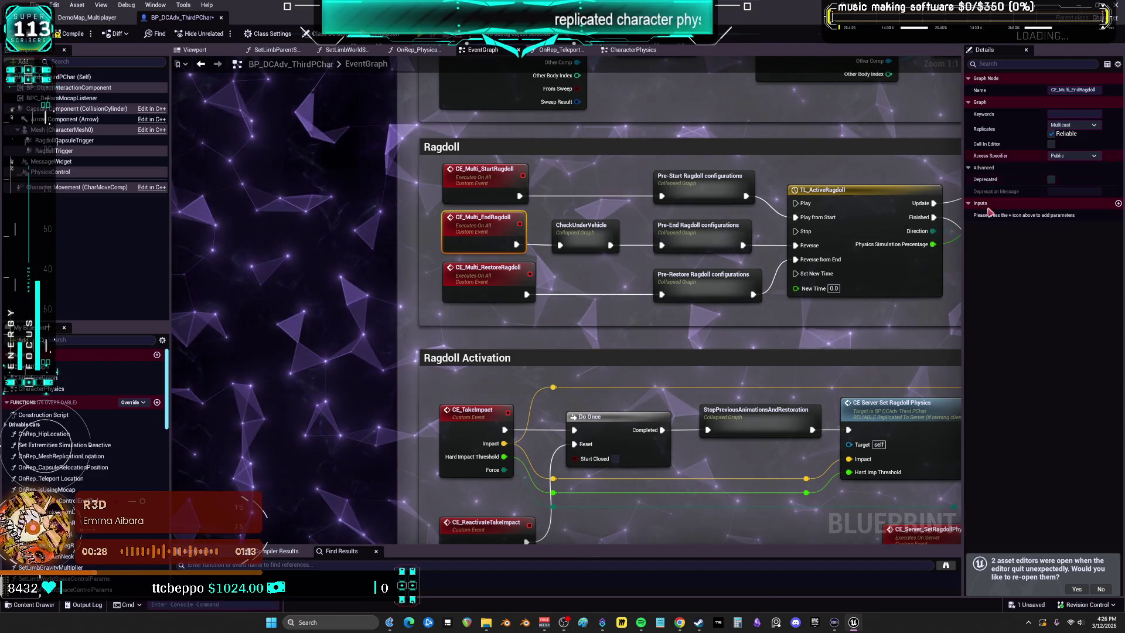
{"action": "mouse_move", "coordinate": [585, 220]}
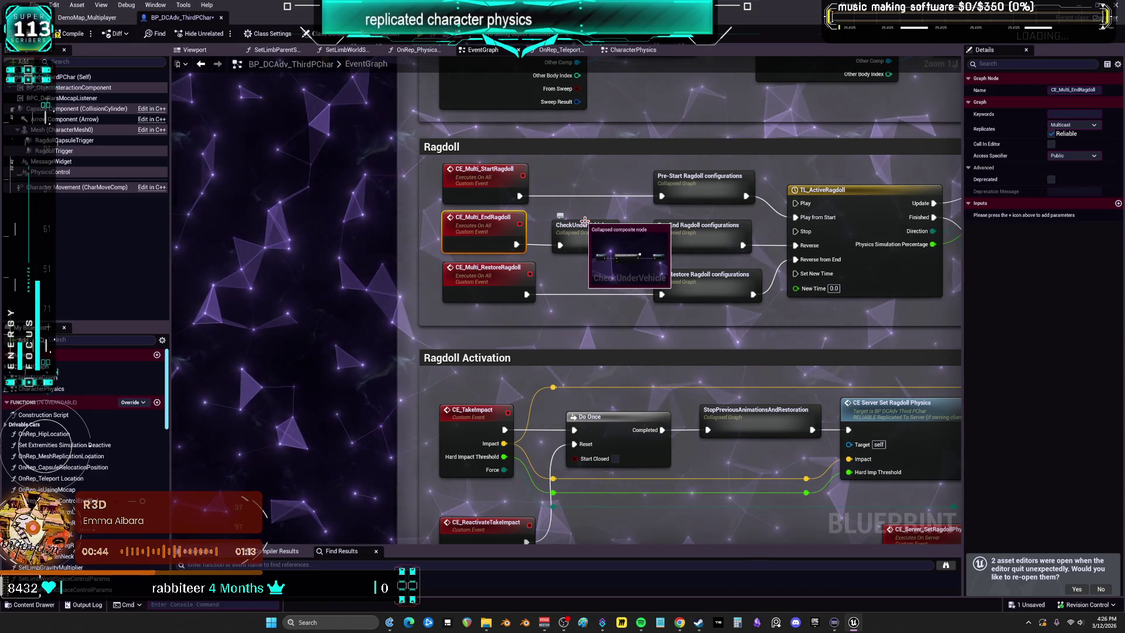
{"action": "left_click_drag", "start_coordinate": [645, 348], "coordinate": [627, 384]}
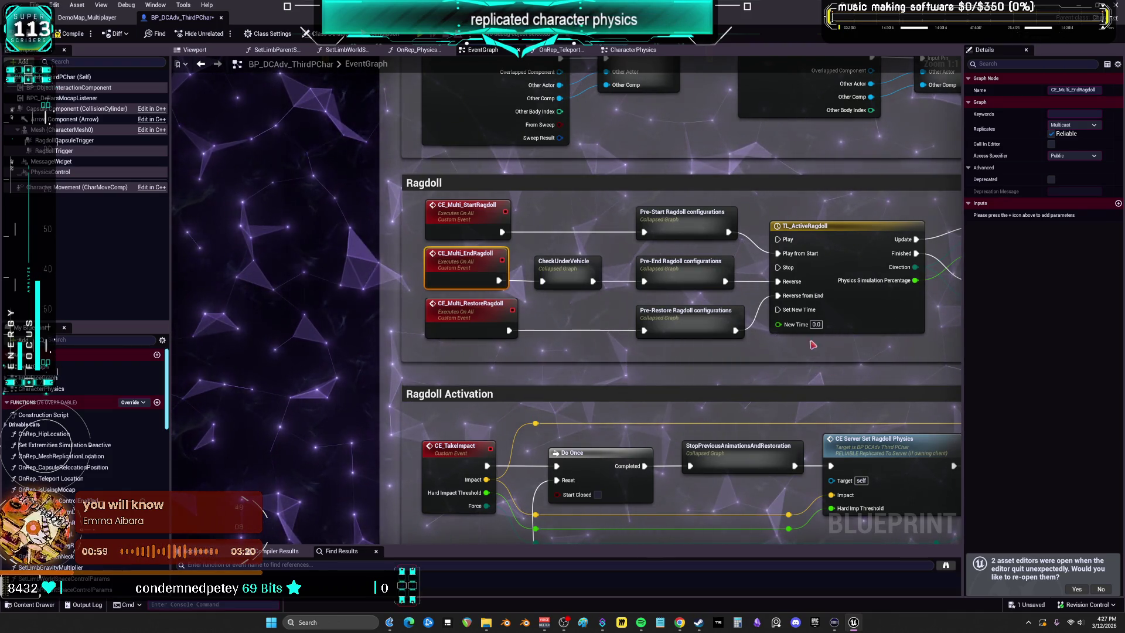
{"action": "mouse_move", "coordinate": [550, 247]}
{"action": "left_mouse_down"}
{"action": "mouse_move", "coordinate": [447, 275]}
{"action": "mouse_move", "coordinate": [68, 283]}
{"action": "mouse_move", "coordinate": [428, 279]}
{"action": "mouse_move", "coordinate": [592, 260]}
{"action": "left_mouse_up"}
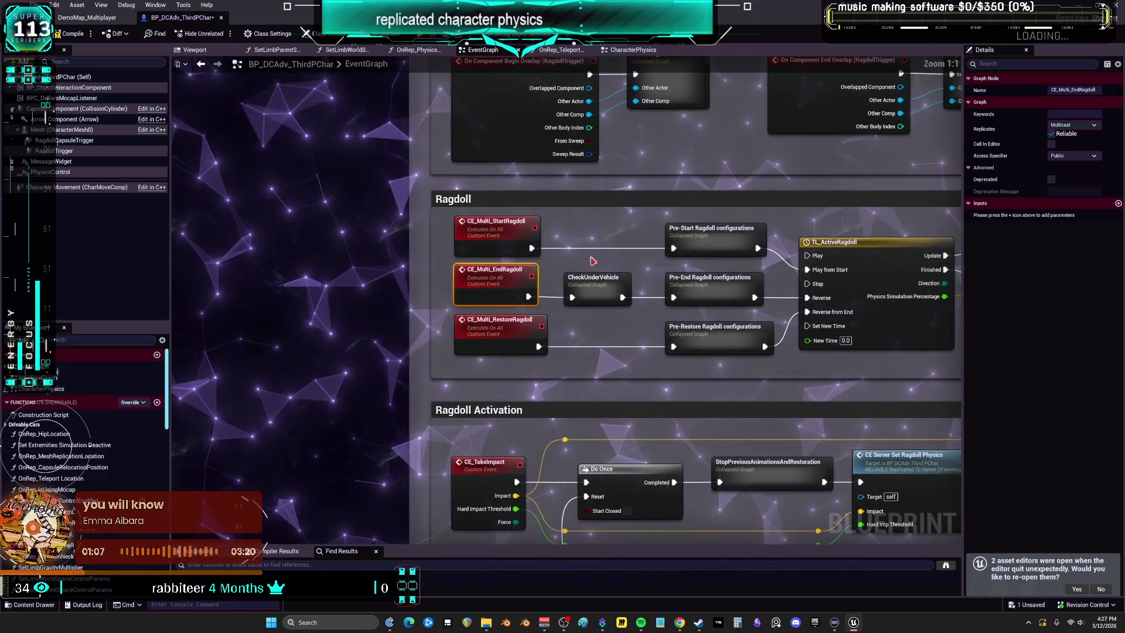
{"action": "left_click", "coordinate": [607, 258]}
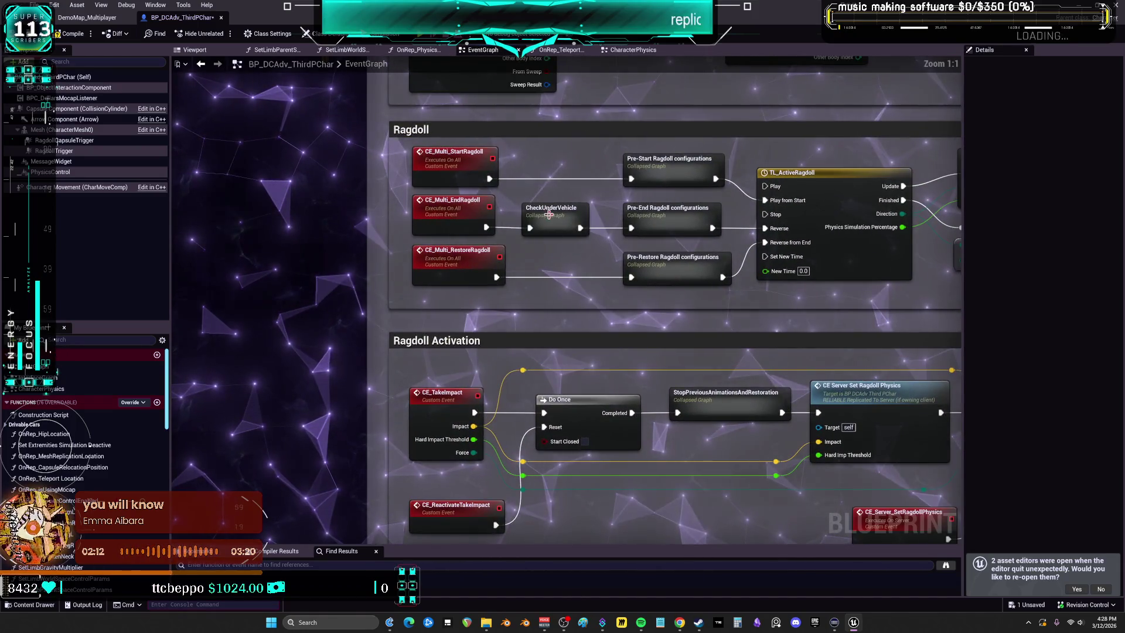
Check the Replicates settings of CheckUnderVehicle, CE_Multi_StartRagdoll, CE_Multi_RestoreRagdoll and CE_Multi_EndRagdoll in Details.
{"action": "left_click", "coordinate": [554, 213]}
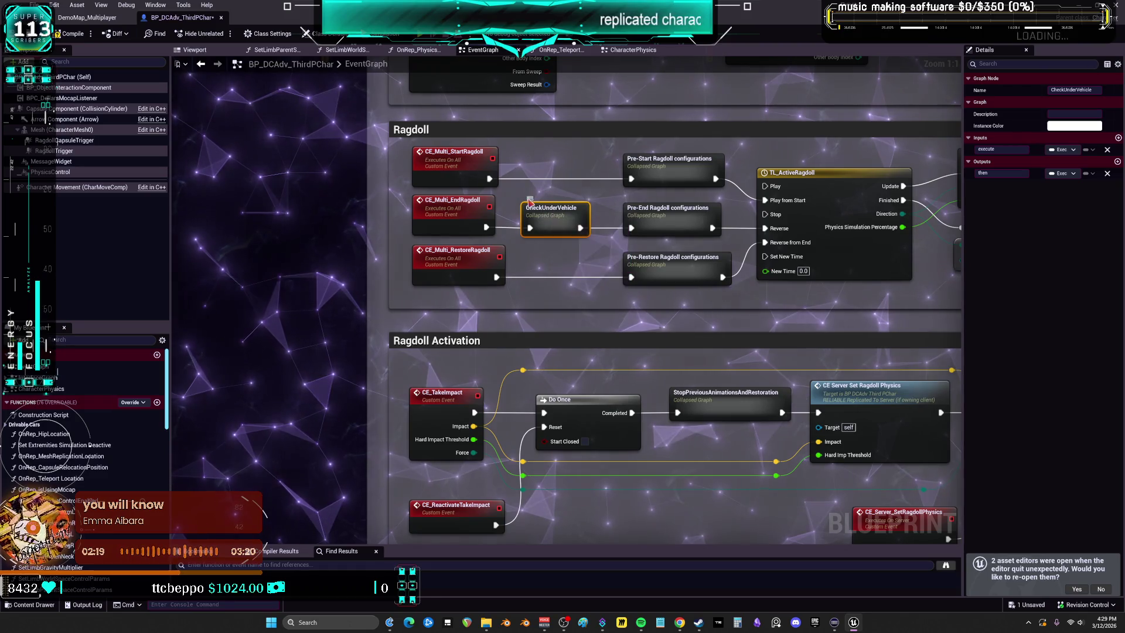
{"action": "left_click", "coordinate": [455, 174]}
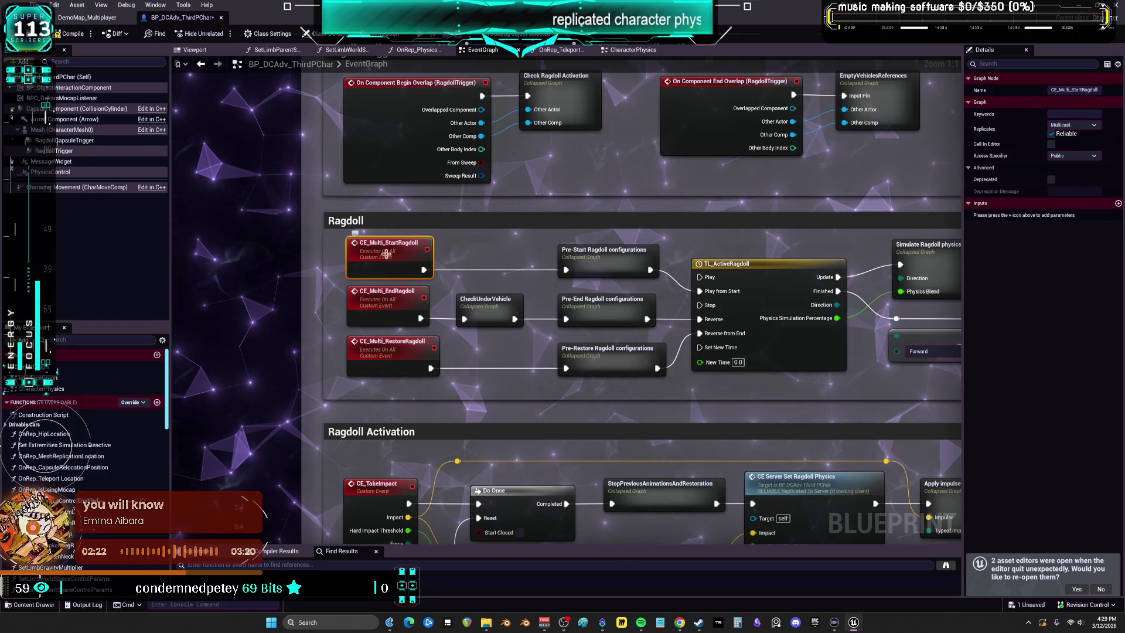
{"action": "mouse_move", "coordinate": [650, 242]}
{"action": "left_mouse_down"}
{"action": "mouse_move", "coordinate": [576, 236]}
{"action": "mouse_move", "coordinate": [740, 212]}
{"action": "left_mouse_up"}
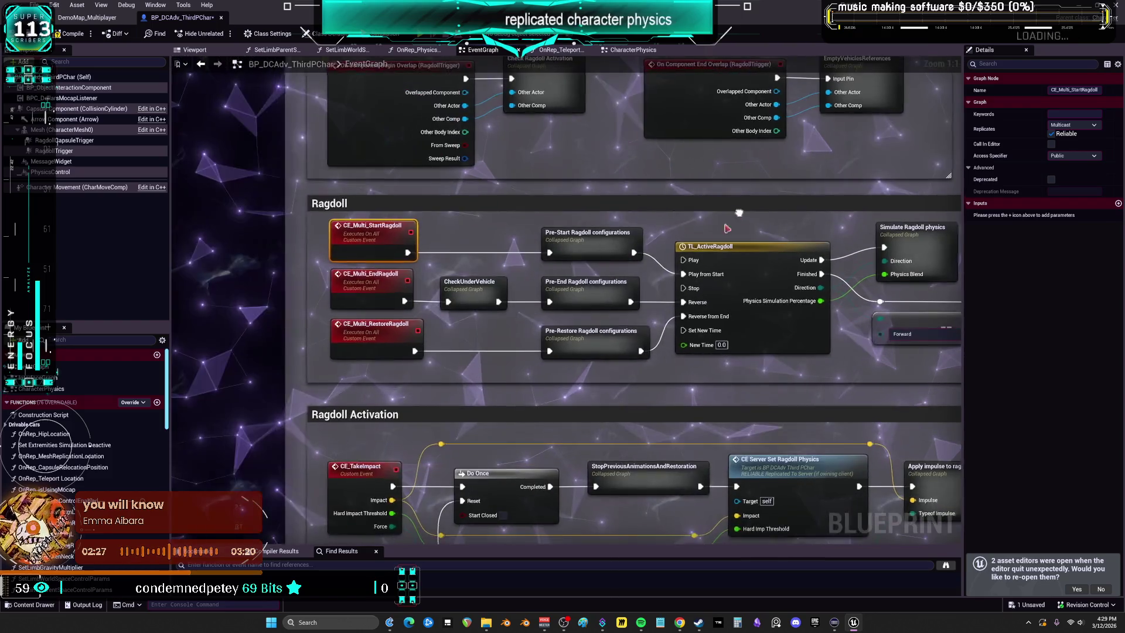
{"action": "left_click", "coordinate": [387, 331]}
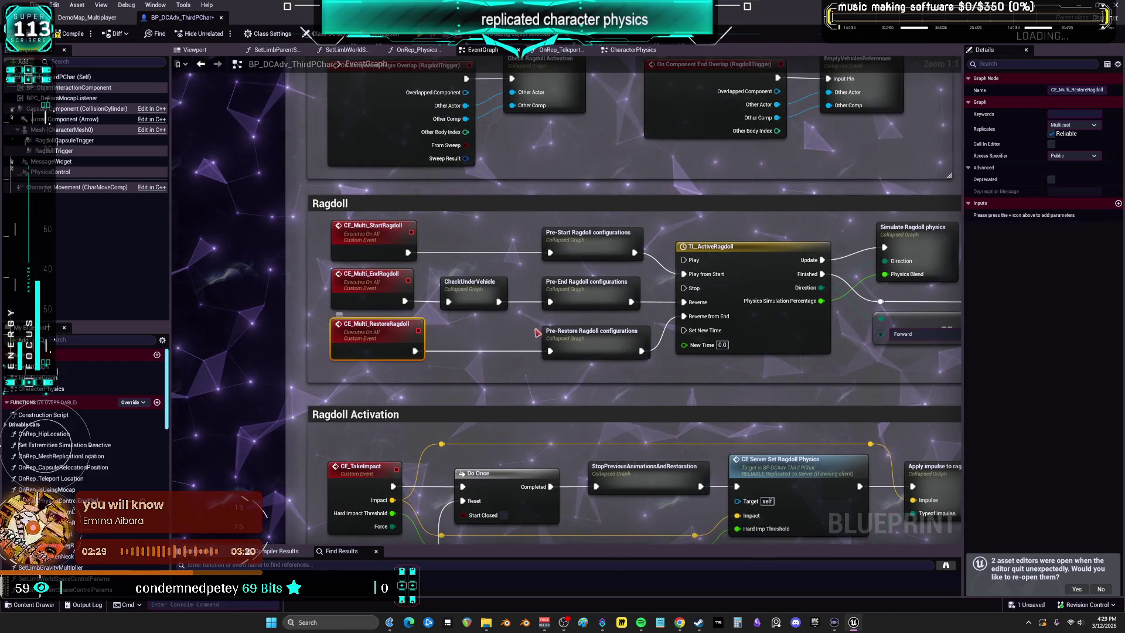
{"action": "left_click_drag", "start_coordinate": [665, 399], "coordinate": [564, 403]}
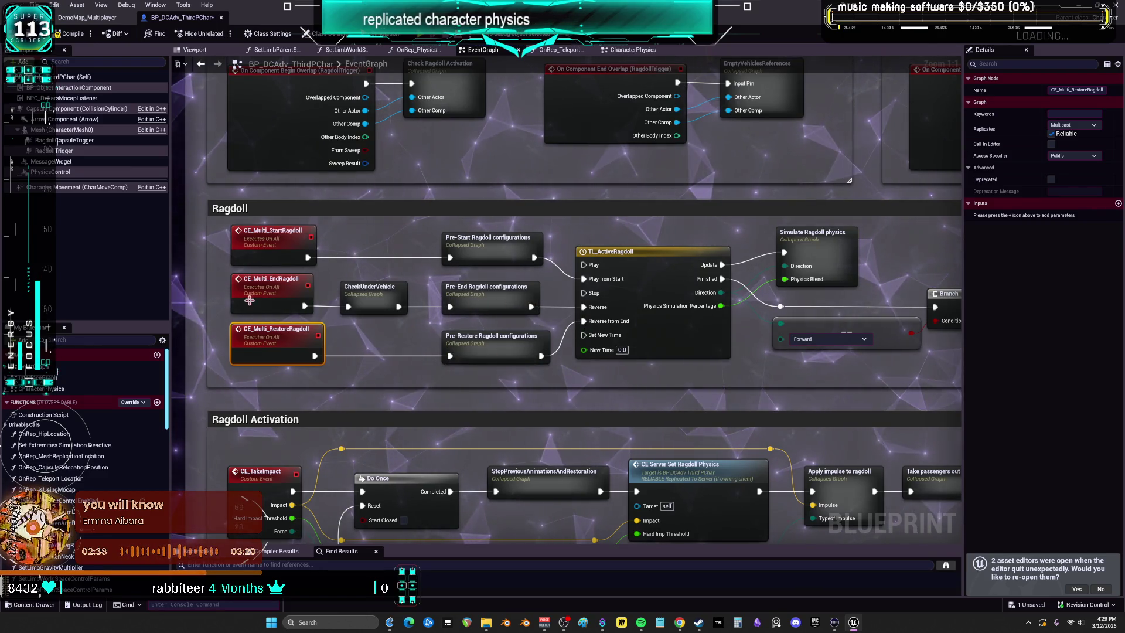
{"action": "mouse_move", "coordinate": [515, 294]}
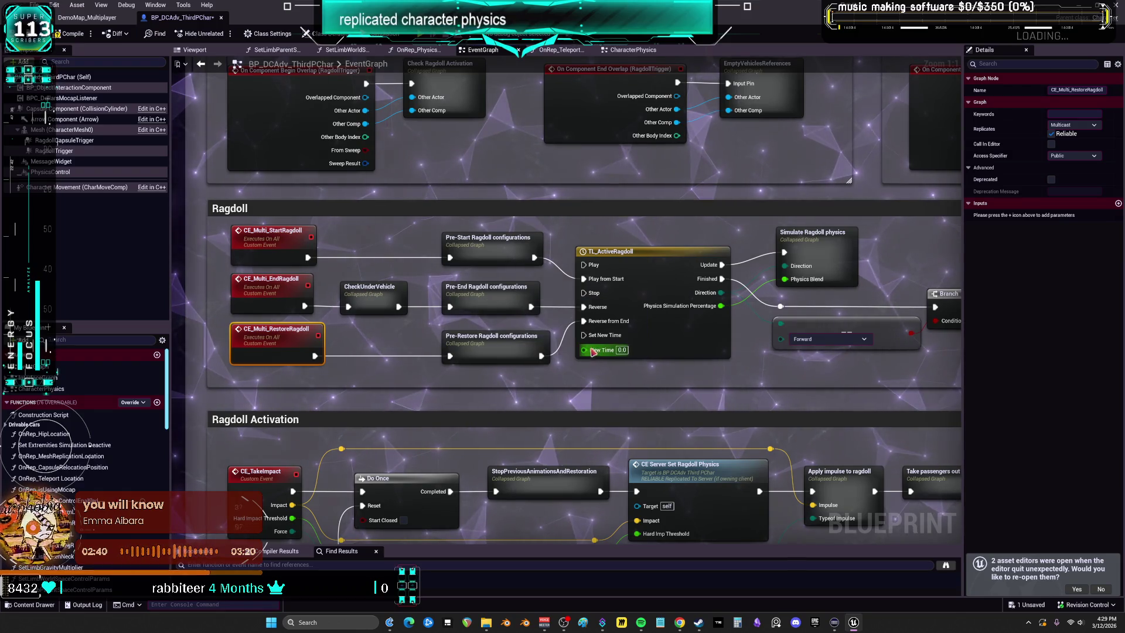
{"action": "left_click", "coordinate": [273, 298]}
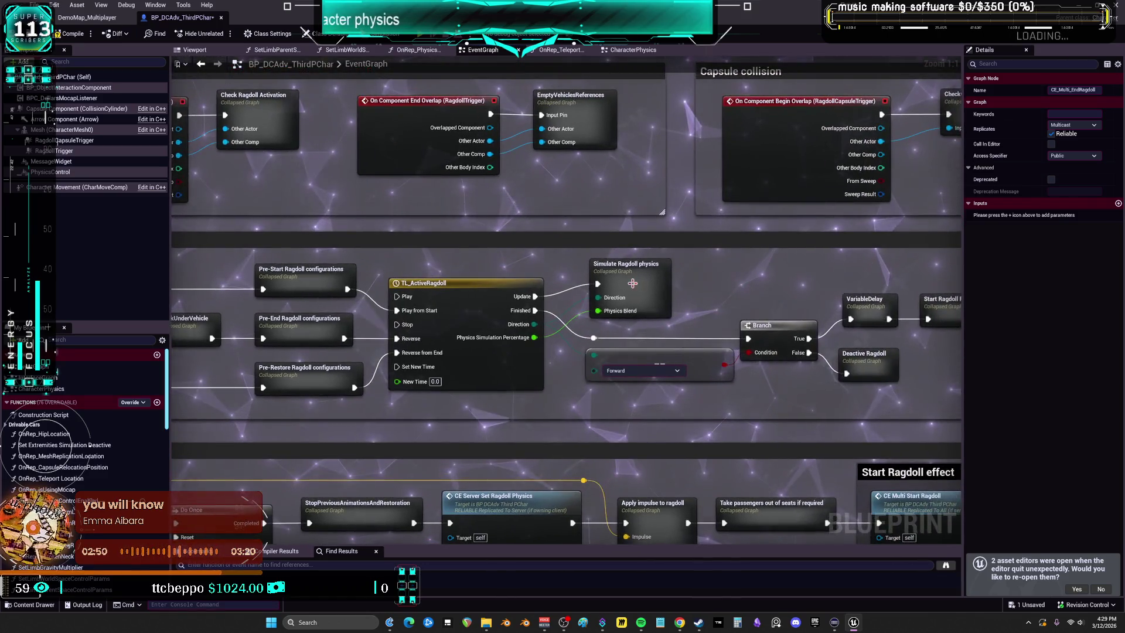
{"action": "double_click", "coordinate": [665, 281]}
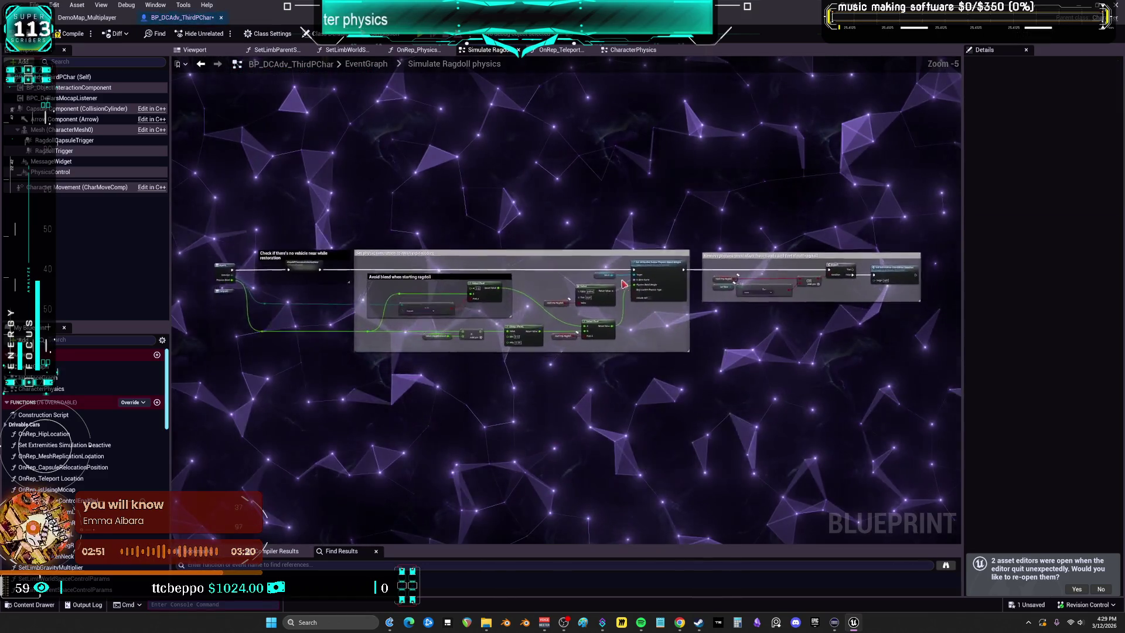
{"action": "scroll", "coordinate": [624, 284], "scroll_direction": "up", "scroll_amount": 5}
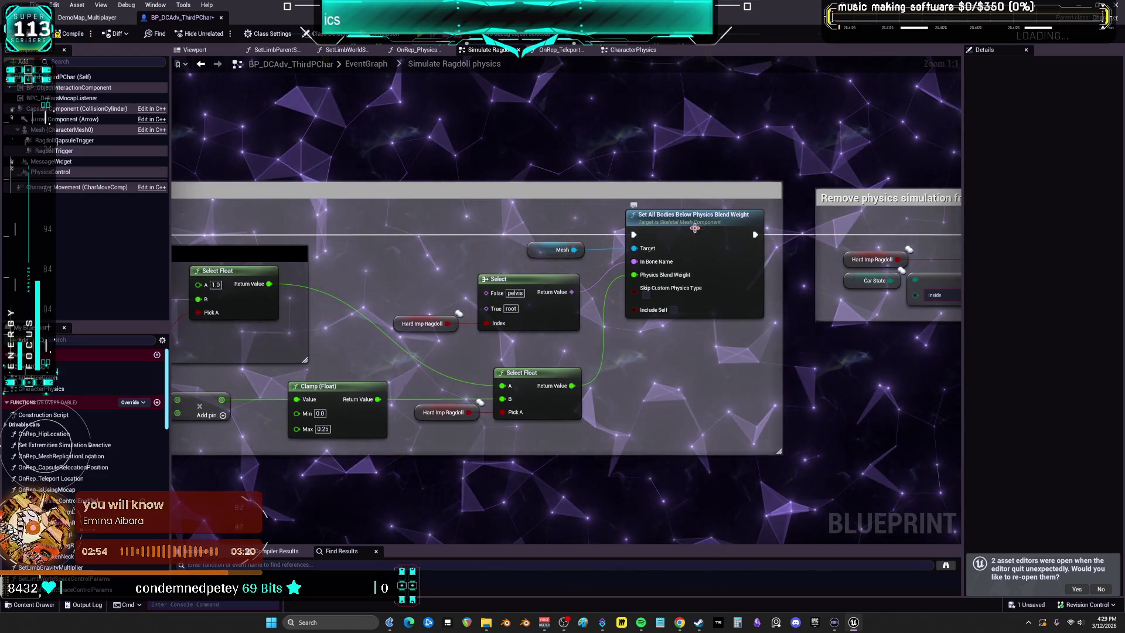
{"action": "mouse_move", "coordinate": [767, 354]}
{"action": "left_mouse_down"}
{"action": "mouse_move", "coordinate": [466, 349]}
{"action": "mouse_move", "coordinate": [867, 356]}
{"action": "left_mouse_up"}
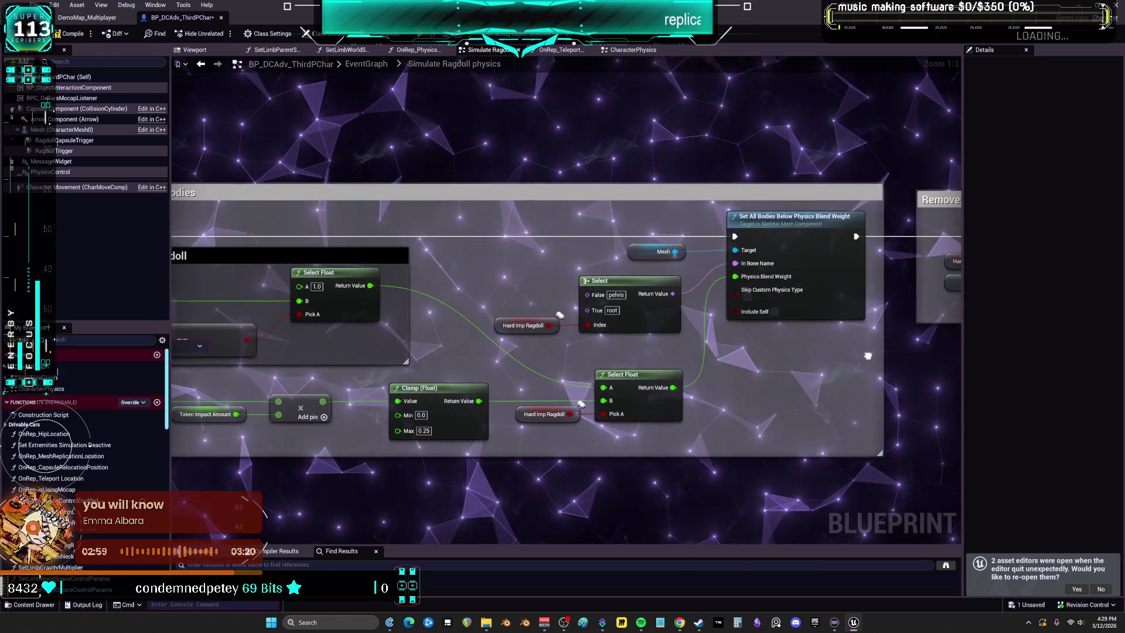
{"action": "key", "text": "alt+Left"}
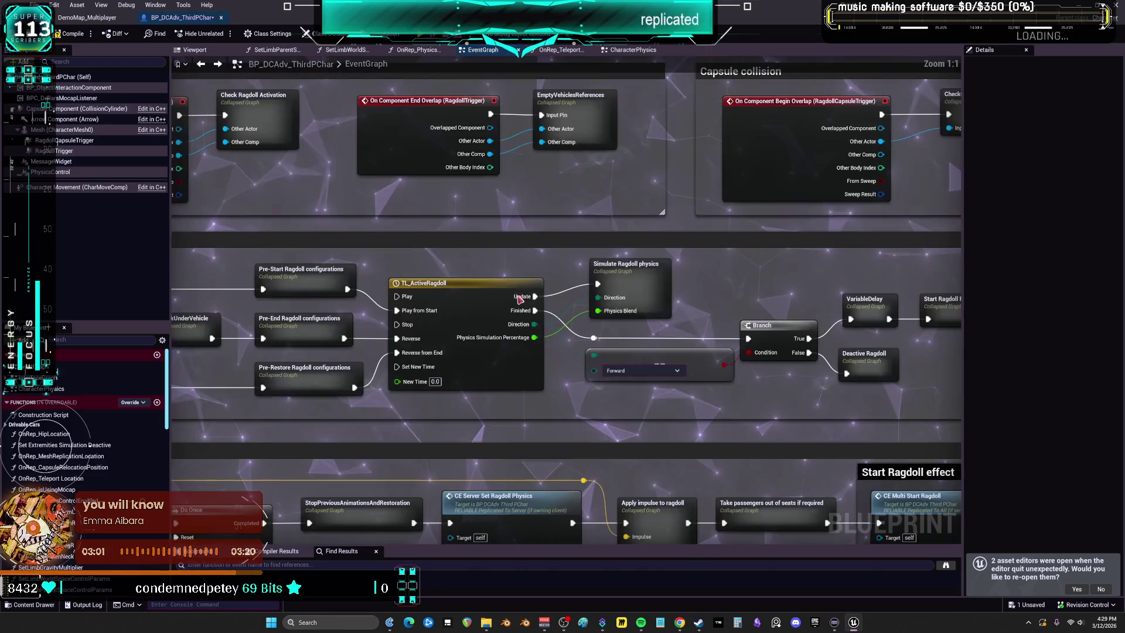
Find all references to the CE_Multi_EndRagdoll event from its context menu.
{"action": "mouse_move", "coordinate": [520, 299]}
{"action": "left_mouse_down"}
{"action": "mouse_move", "coordinate": [570, 258]}
{"action": "mouse_move", "coordinate": [676, 253]}
{"action": "left_mouse_up"}
{"action": "left_click", "coordinate": [520, 264]}
{"action": "left_click", "coordinate": [305, 327]}
{"action": "right_click", "coordinate": [304, 326]}
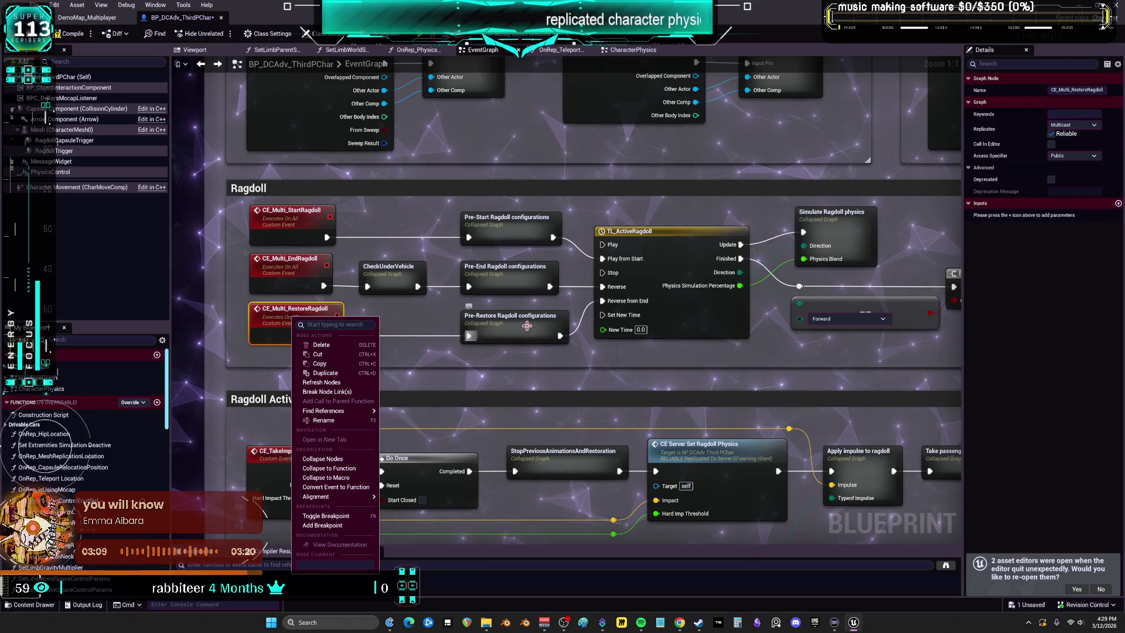
{"action": "left_click", "coordinate": [282, 264]}
{"action": "right_click", "coordinate": [276, 265]}
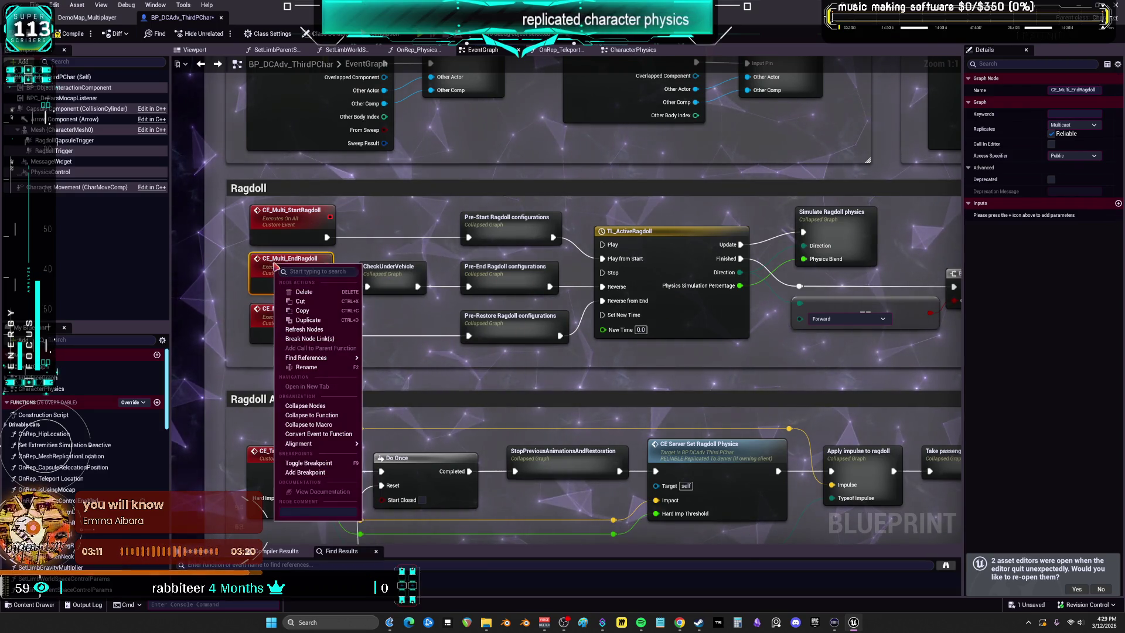
{"action": "left_click", "coordinate": [387, 362]}
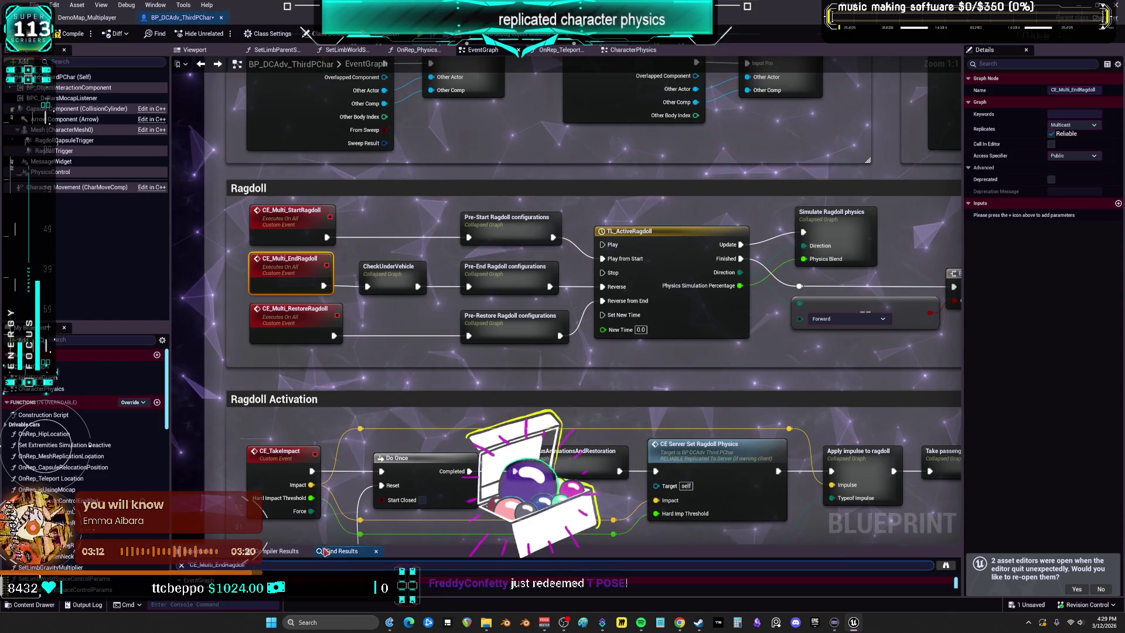
Jump to the CE Multi End Ragdoll call in Ragdoll Restoration, then pan down to Ragdoll Deactivation.
{"action": "left_click", "coordinate": [223, 414]}
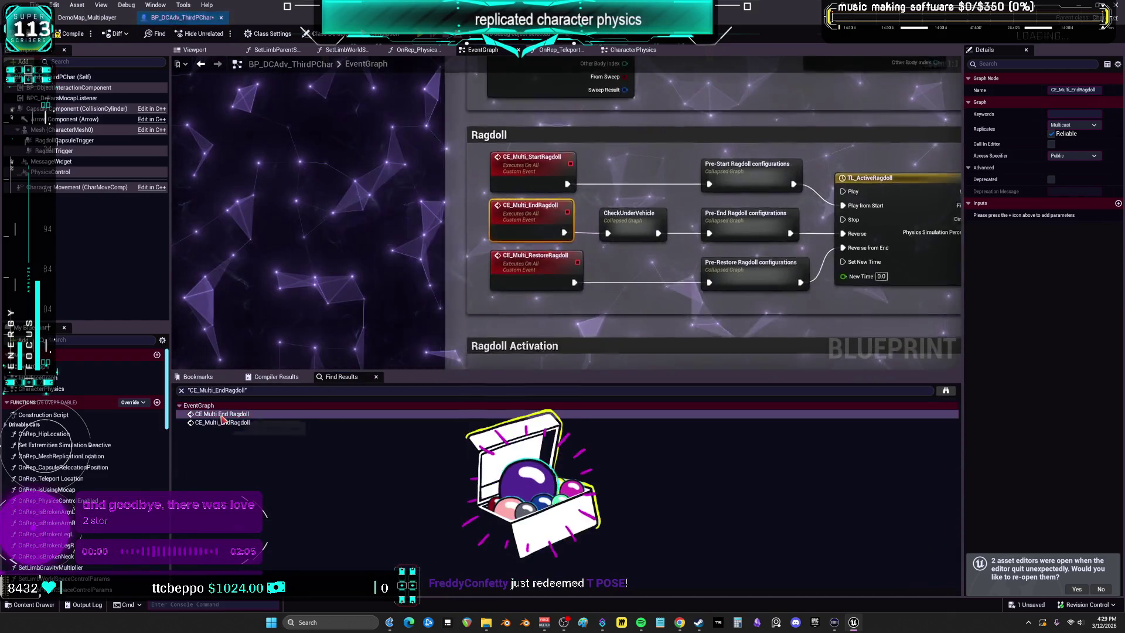
{"action": "left_click", "coordinate": [225, 422]}
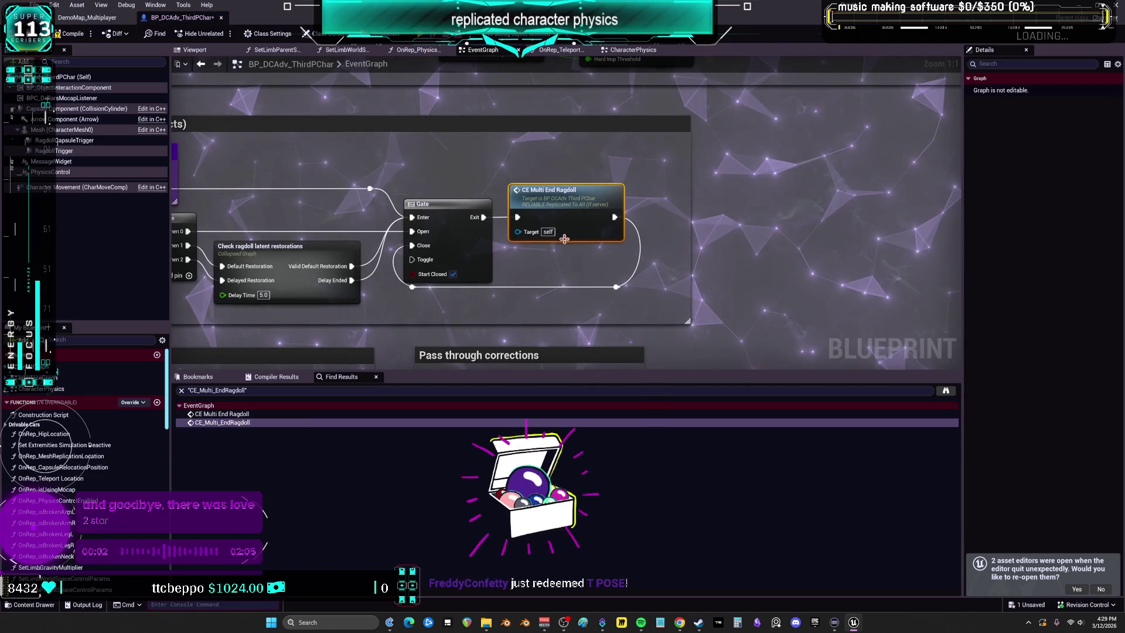
{"action": "left_click_drag", "start_coordinate": [327, 215], "coordinate": [545, 220]}
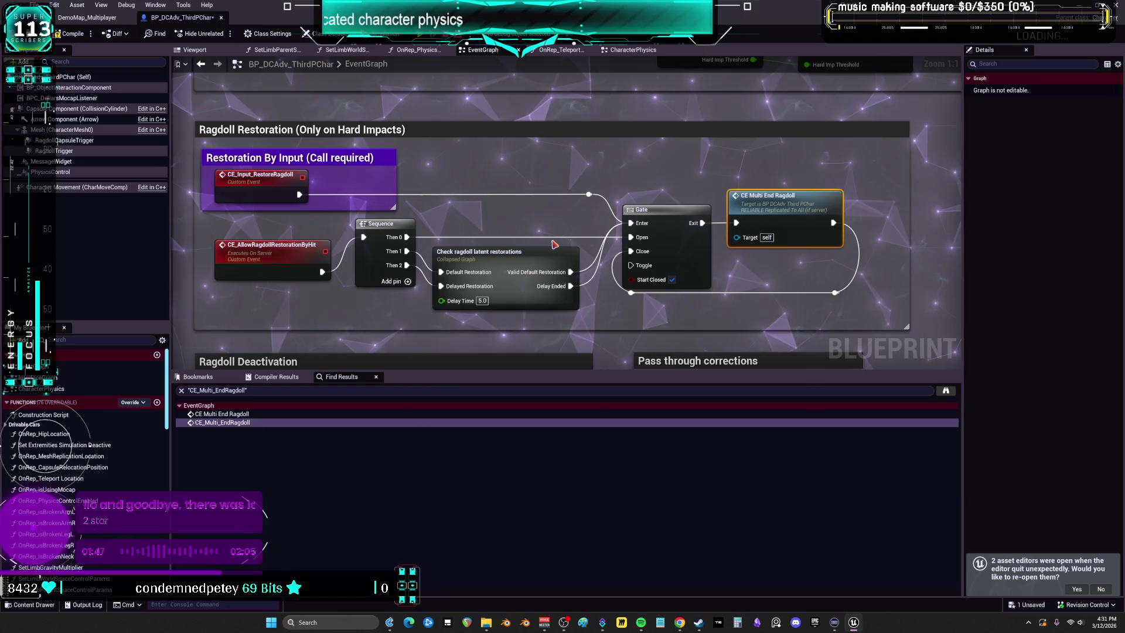
{"action": "mouse_move", "coordinate": [527, 224]}
{"action": "left_mouse_down"}
{"action": "mouse_move", "coordinate": [542, 166]}
{"action": "mouse_move", "coordinate": [592, 216]}
{"action": "mouse_move", "coordinate": [645, 146]}
{"action": "mouse_move", "coordinate": [578, 176]}
{"action": "left_mouse_up"}
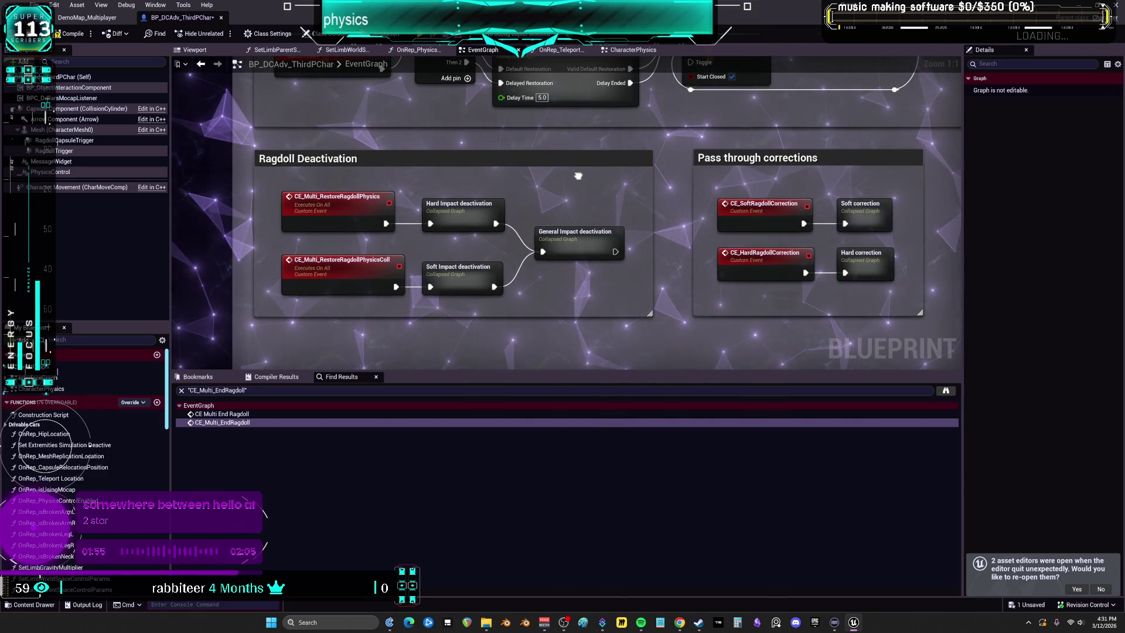
Shrink the Find Results panel and pan the EventGraph to Ragdoll Activation.
{"action": "scroll", "coordinate": [578, 176], "scroll_direction": "down", "scroll_amount": 5}
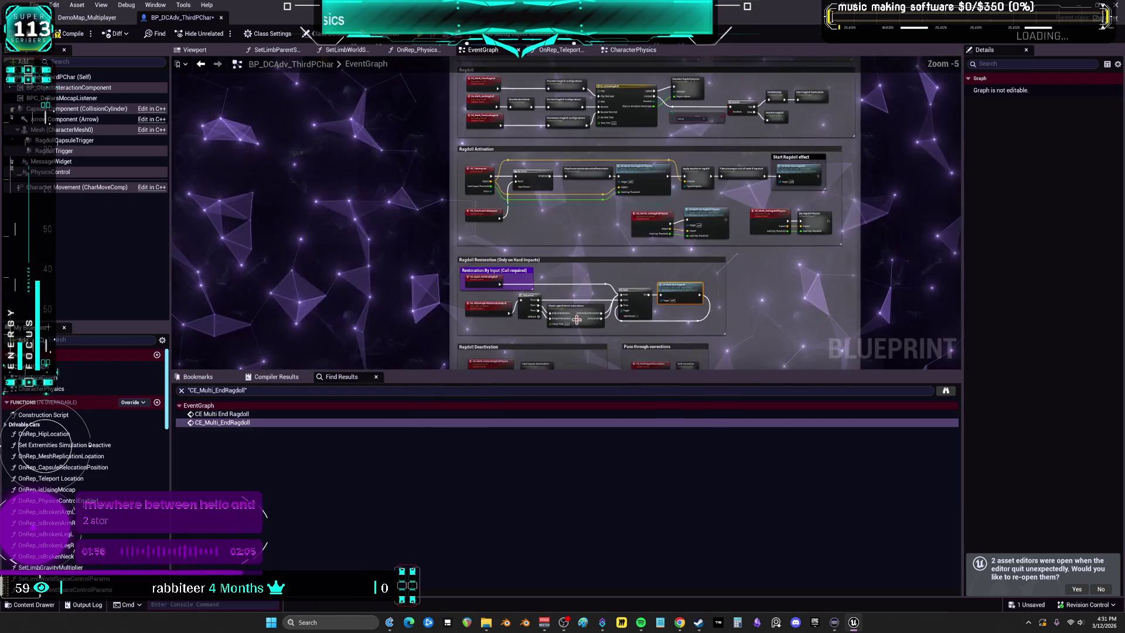
{"action": "left_click_drag", "start_coordinate": [573, 264], "coordinate": [561, 237]}
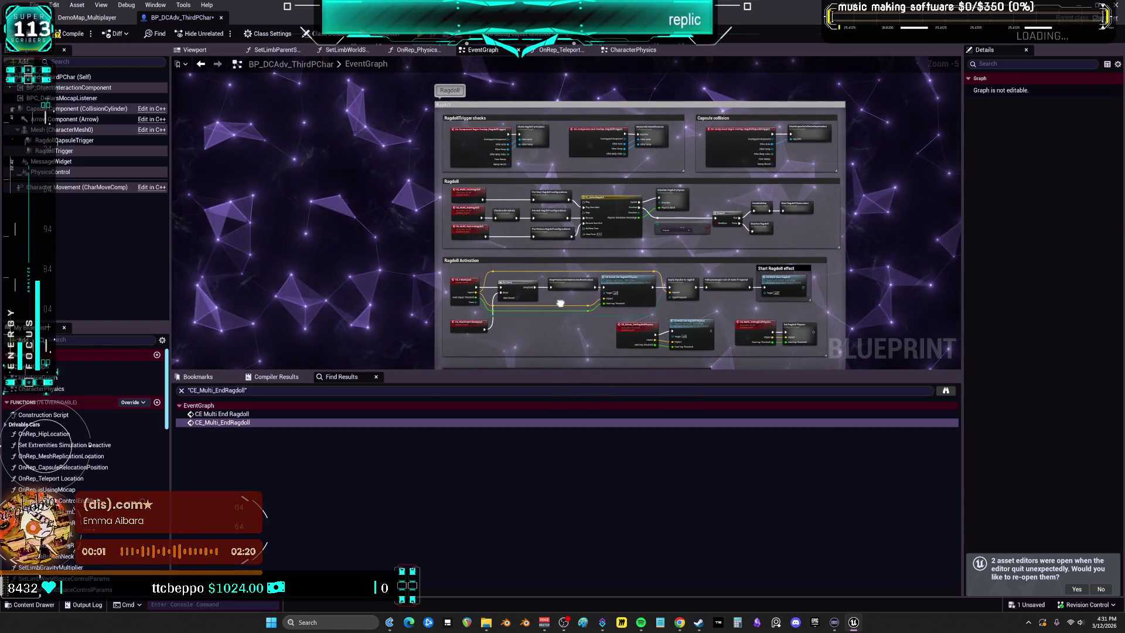
{"action": "scroll", "coordinate": [560, 302], "scroll_direction": "up", "scroll_amount": 5}
{"action": "mouse_move", "coordinate": [439, 212]}
{"action": "left_mouse_down"}
{"action": "mouse_move", "coordinate": [471, 335]}
{"action": "mouse_move", "coordinate": [394, 335]}
{"action": "left_mouse_up"}
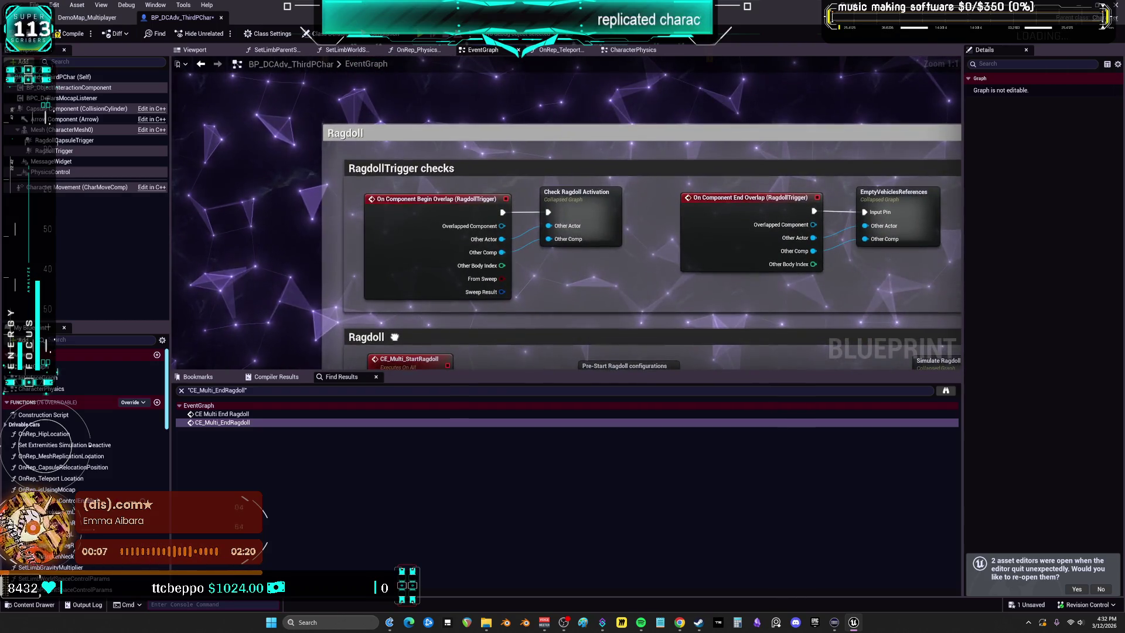
{"action": "left_click_drag", "start_coordinate": [279, 370], "coordinate": [279, 468]}
{"action": "mouse_move", "coordinate": [410, 463]}
{"action": "left_mouse_down"}
{"action": "mouse_move", "coordinate": [405, 246]}
{"action": "mouse_move", "coordinate": [347, 190]}
{"action": "left_mouse_up"}
Pan down to the location-correction and trapped-mesh sections, then jump back to the CE Multi End Ragdoll node.
{"action": "mouse_move", "coordinate": [415, 280]}
{"action": "left_mouse_down"}
{"action": "mouse_move", "coordinate": [427, 67]}
{"action": "mouse_move", "coordinate": [431, 247]}
{"action": "mouse_move", "coordinate": [431, 203]}
{"action": "mouse_move", "coordinate": [492, 82]}
{"action": "left_mouse_up"}
{"action": "left_click_drag", "start_coordinate": [400, 253], "coordinate": [386, 145]}
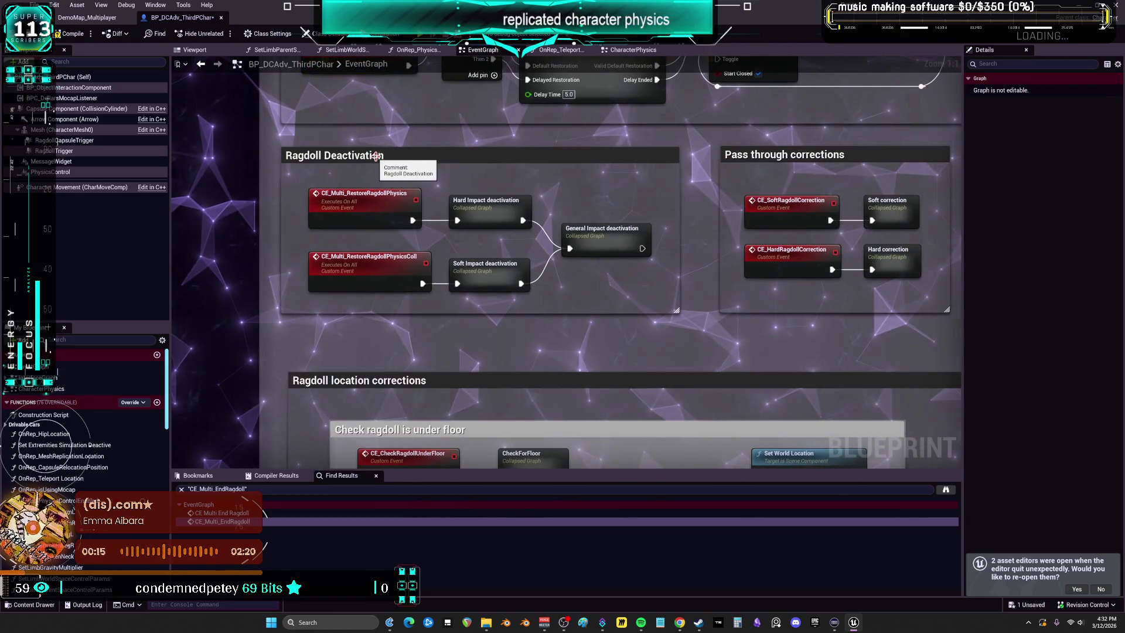
{"action": "mouse_move", "coordinate": [490, 267]}
{"action": "left_mouse_down"}
{"action": "mouse_move", "coordinate": [495, 244]}
{"action": "mouse_move", "coordinate": [492, 262]}
{"action": "mouse_move", "coordinate": [218, 289]}
{"action": "left_mouse_up"}
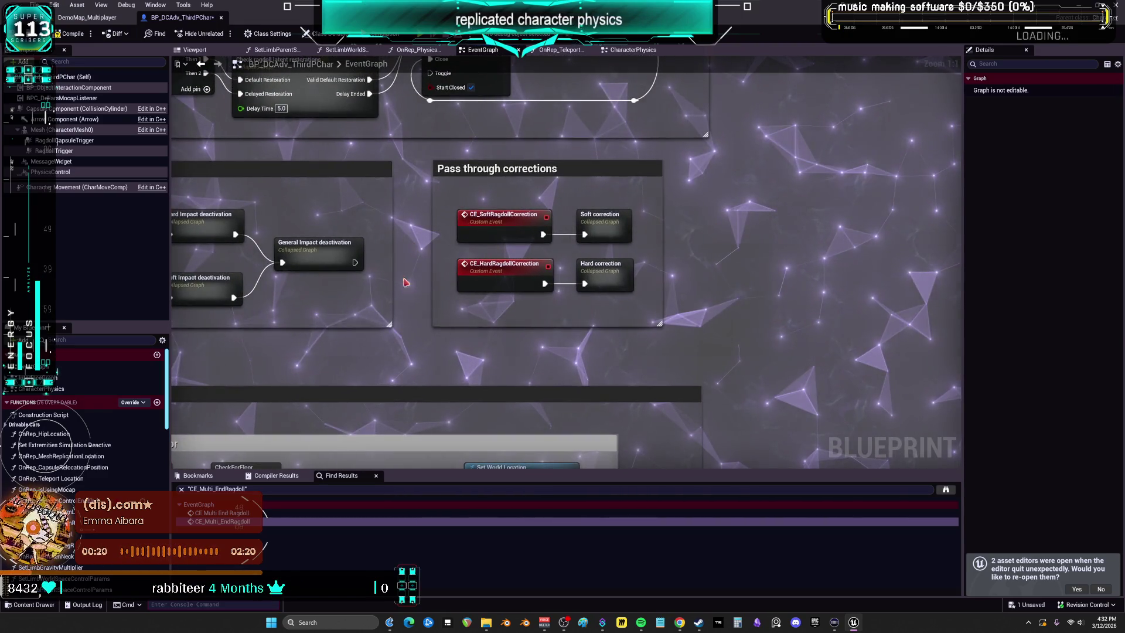
{"action": "mouse_move", "coordinate": [330, 368]}
{"action": "left_mouse_down"}
{"action": "mouse_move", "coordinate": [351, 316]}
{"action": "mouse_move", "coordinate": [656, 149]}
{"action": "mouse_move", "coordinate": [693, 152]}
{"action": "left_mouse_up"}
{"action": "left_click_drag", "start_coordinate": [580, 457], "coordinate": [535, 102]}
{"action": "left_click_drag", "start_coordinate": [565, 223], "coordinate": [536, 332]}
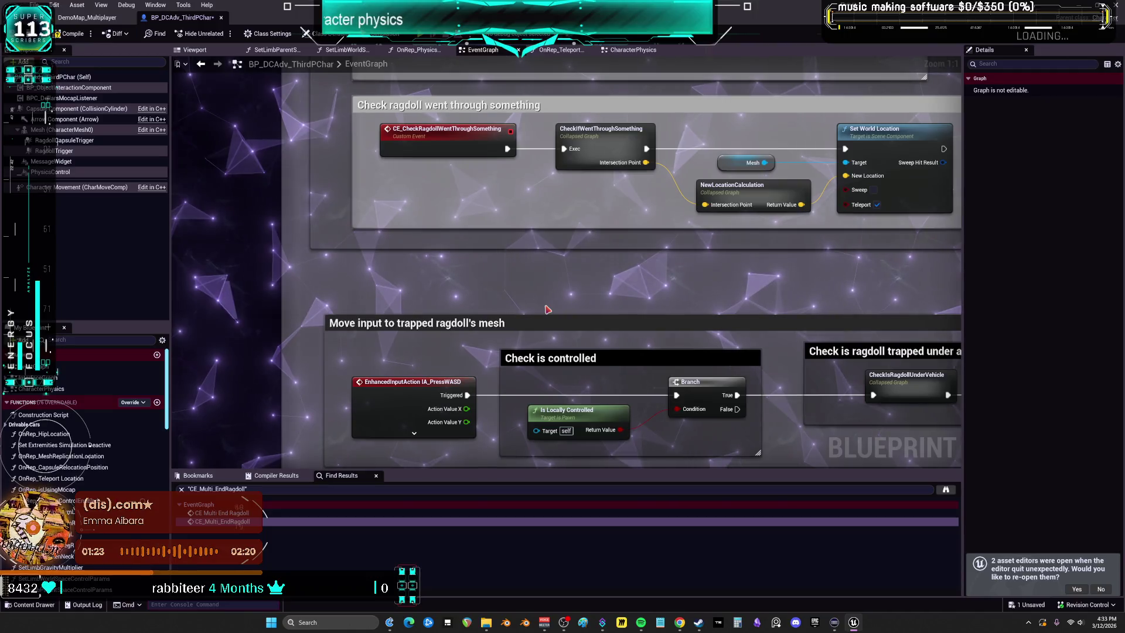
{"action": "double_click", "coordinate": [223, 521]}
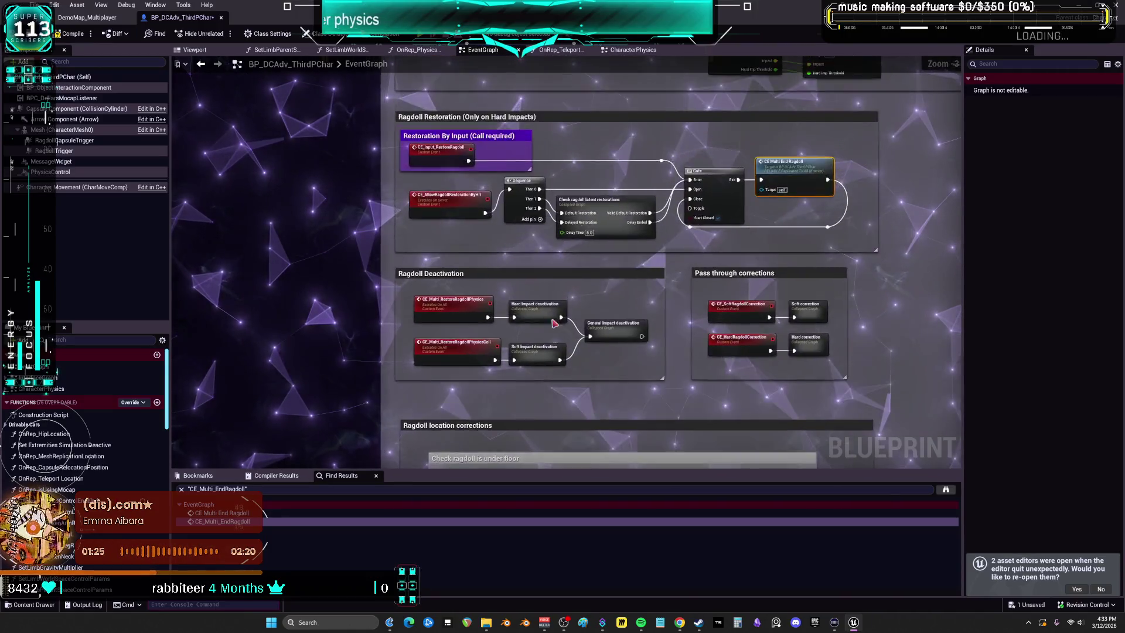
Pan across the Ragdoll section's nodes and open the Check Ragdoll Activation collapsed graph.
{"action": "left_click_drag", "start_coordinate": [631, 135], "coordinate": [631, 300]}
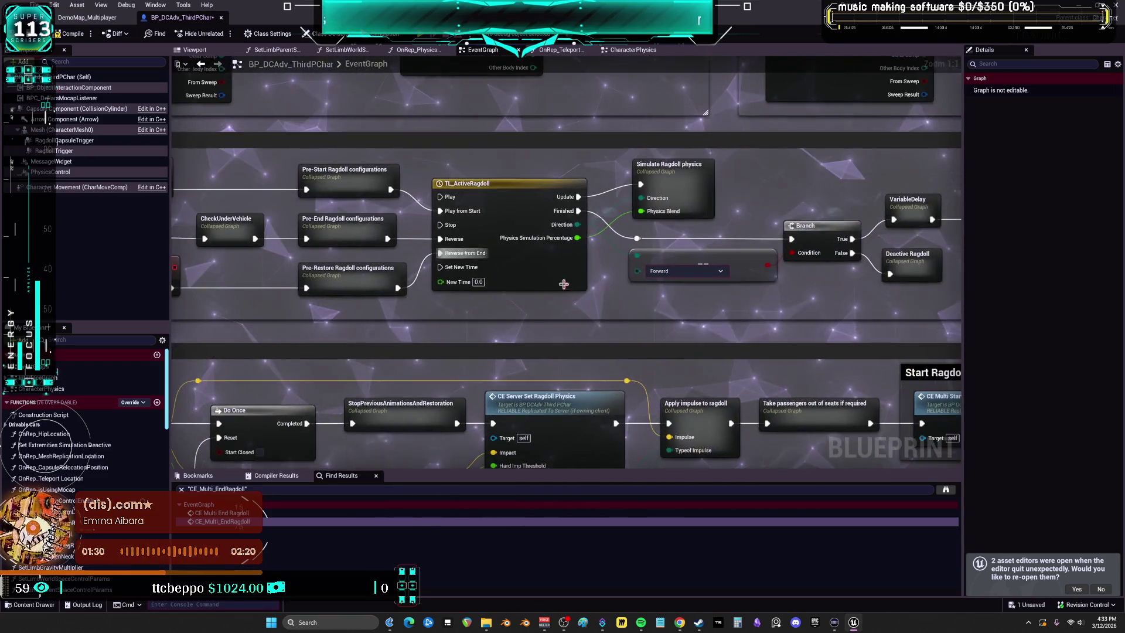
{"action": "left_click_drag", "start_coordinate": [564, 284], "coordinate": [365, 299]}
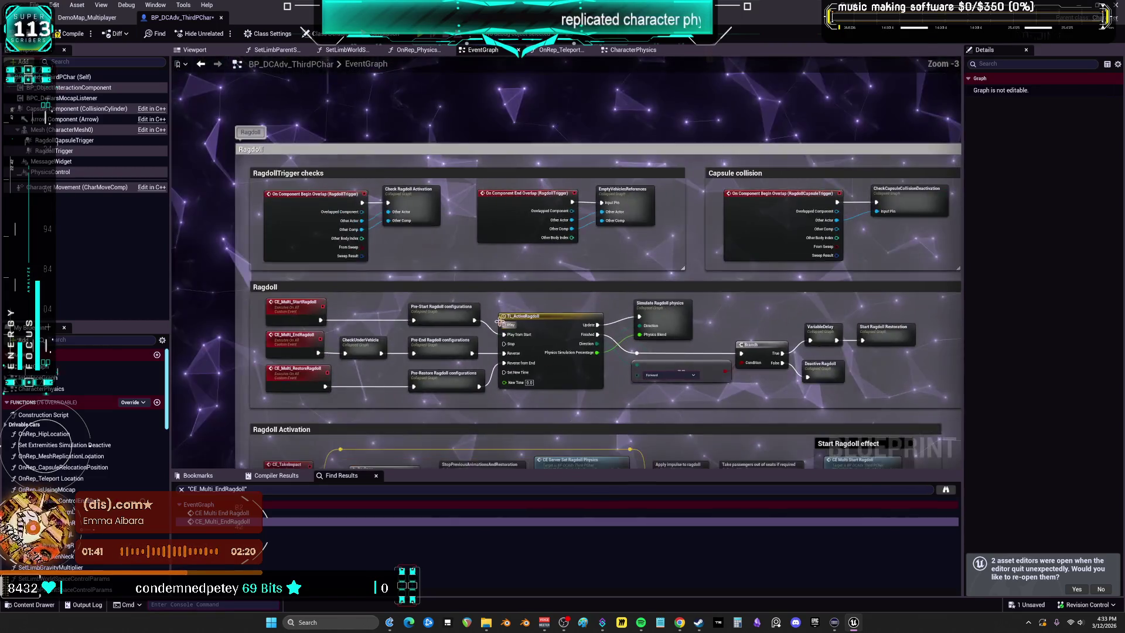
{"action": "scroll", "coordinate": [555, 226], "scroll_direction": "down", "scroll_amount": 4}
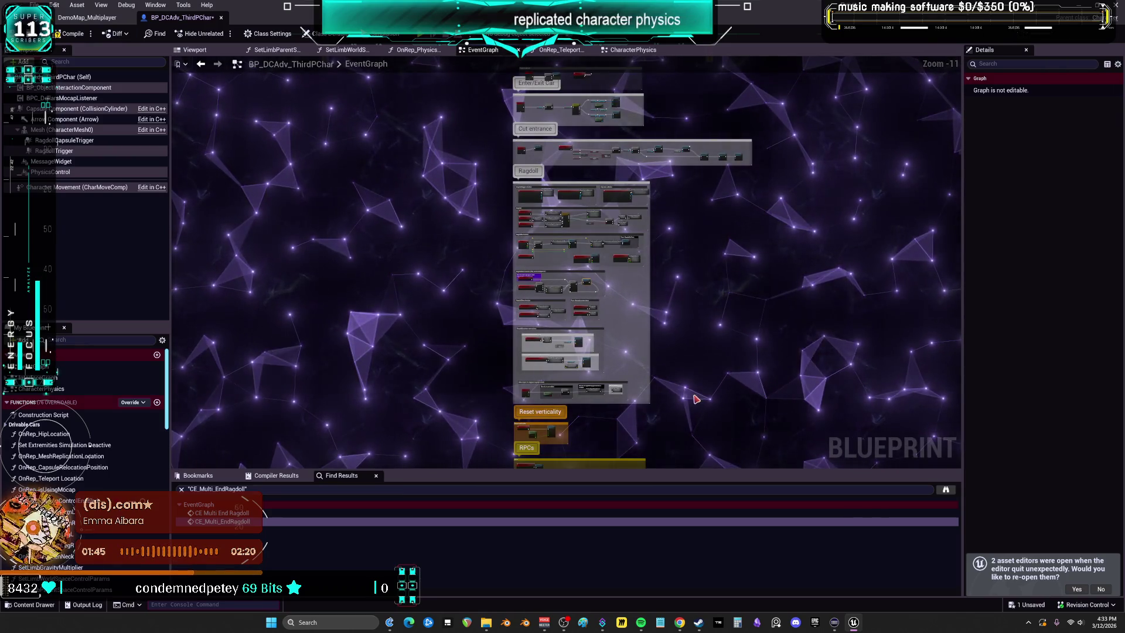
{"action": "scroll", "coordinate": [548, 205], "scroll_direction": "up", "scroll_amount": 5}
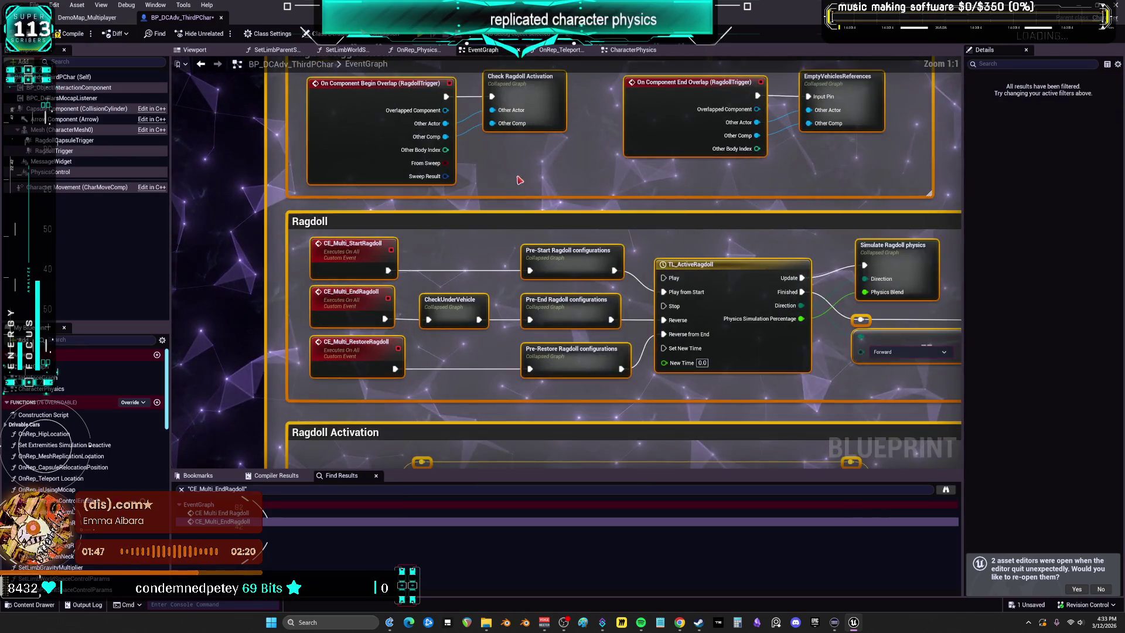
{"action": "double_click", "coordinate": [536, 95]}
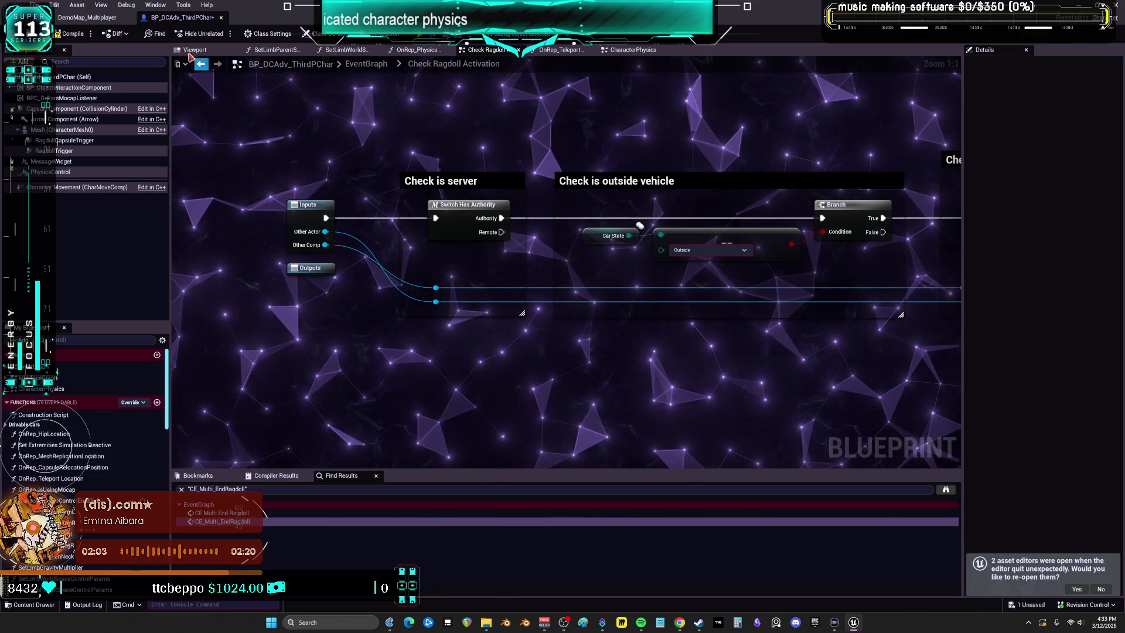
{"action": "key", "text": "alt+Left"}
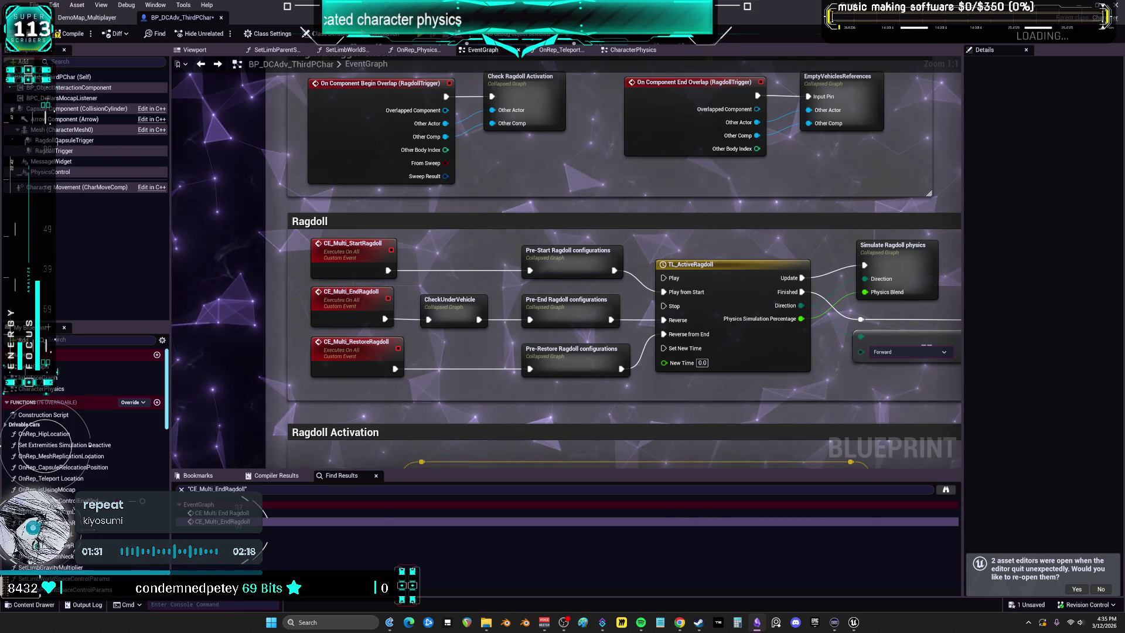
{"action": "key", "text": "alt+Tab"}
Scroll around the TO DO CHART canvas and select the Miku image and Miku render cards.
{"action": "scroll", "coordinate": [624, 418], "scroll_direction": "up", "scroll_amount": 2}
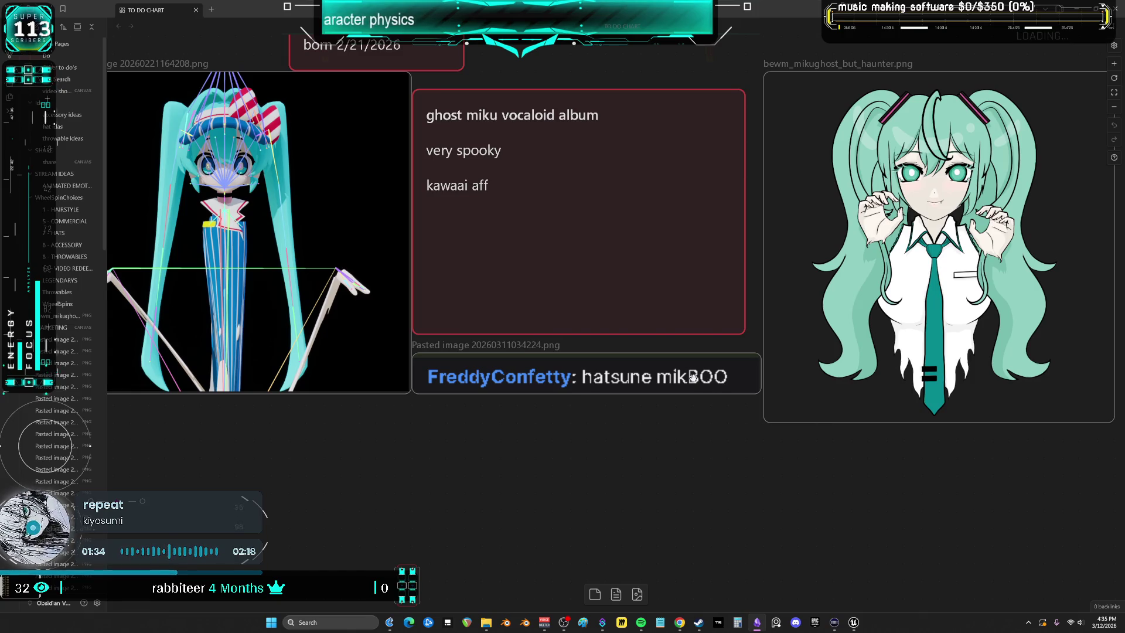
{"action": "scroll", "coordinate": [693, 325], "scroll_direction": "down", "scroll_amount": 3}
{"action": "scroll", "coordinate": [611, 350], "scroll_direction": "up", "scroll_amount": 3}
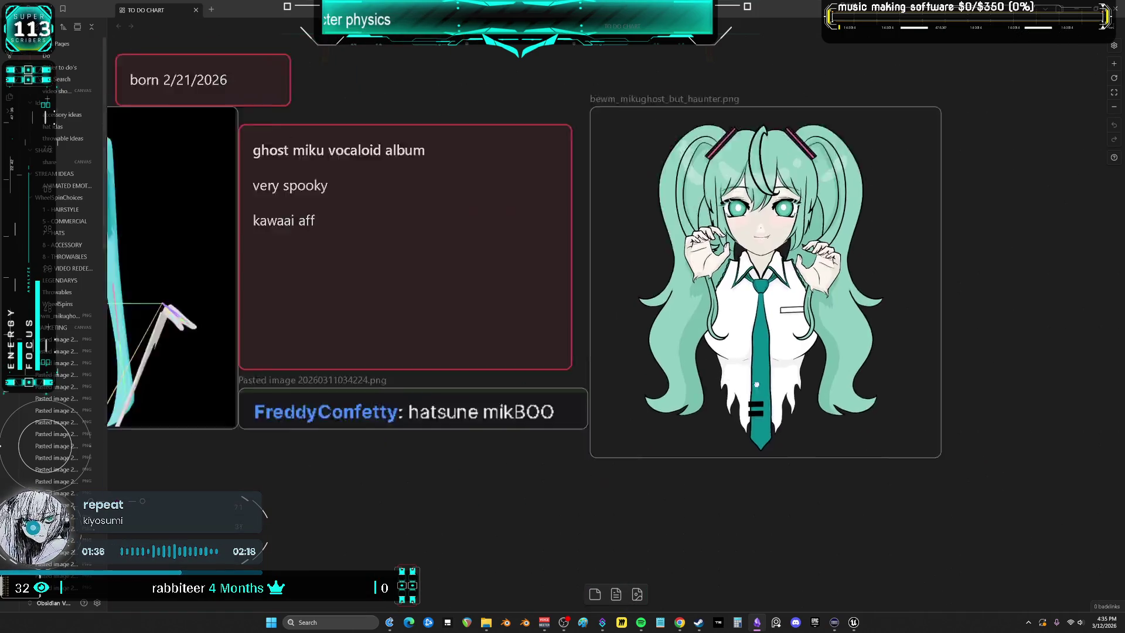
{"action": "scroll", "coordinate": [603, 353], "scroll_direction": "left", "scroll_amount": 4}
{"action": "left_click_drag", "start_coordinate": [406, 99], "coordinate": [630, 276]}
{"action": "left_click_drag", "start_coordinate": [389, 131], "coordinate": [573, 305]}
{"action": "scroll", "coordinate": [509, 349], "scroll_direction": "right", "scroll_amount": 2}
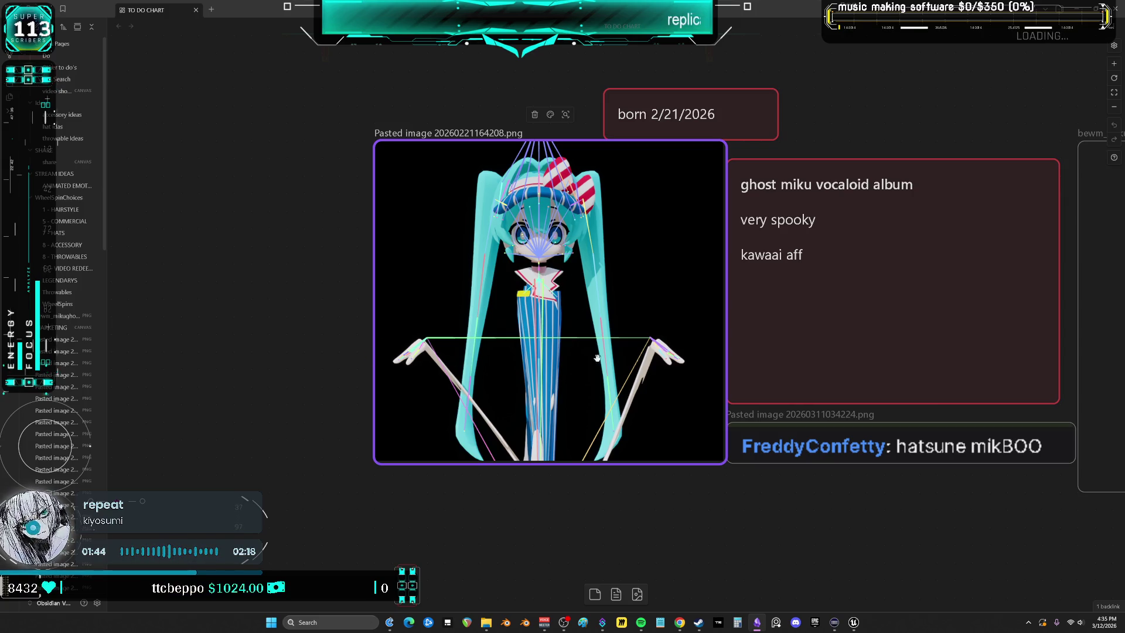
{"action": "scroll", "coordinate": [647, 338], "scroll_direction": "right", "scroll_amount": 10}
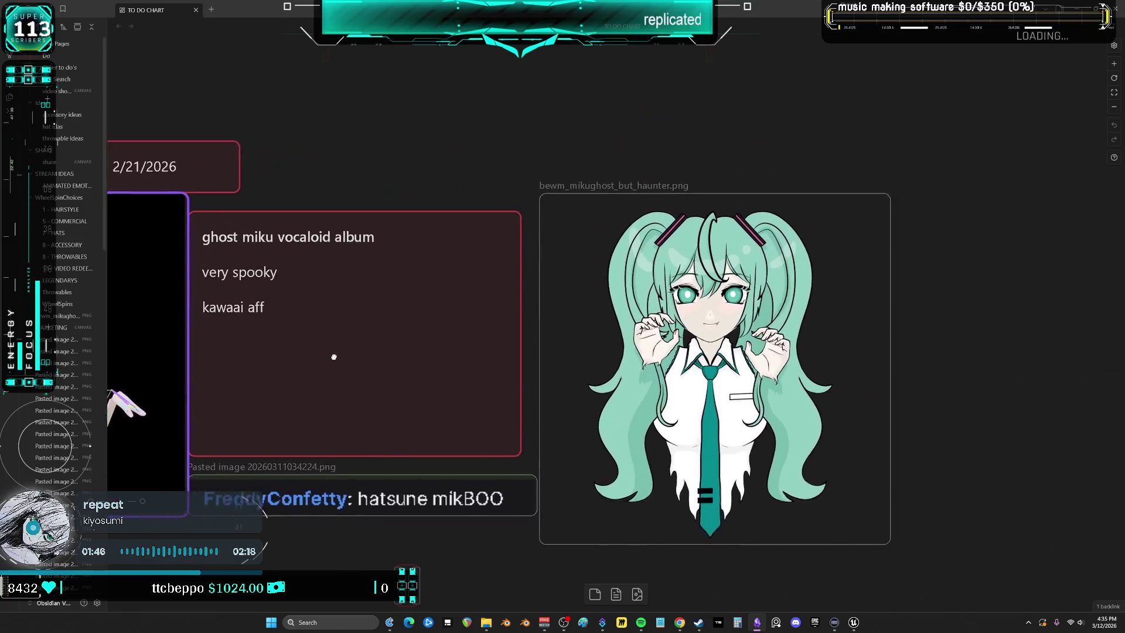
{"action": "scroll", "coordinate": [540, 343], "scroll_direction": "right", "scroll_amount": 3}
{"action": "mouse_move", "coordinate": [768, 105]}
{"action": "left_mouse_down"}
{"action": "mouse_move", "coordinate": [547, 243]}
{"action": "mouse_move", "coordinate": [389, 507]}
{"action": "mouse_move", "coordinate": [397, 547]}
{"action": "mouse_move", "coordinate": [381, 529]}
{"action": "left_mouse_up"}
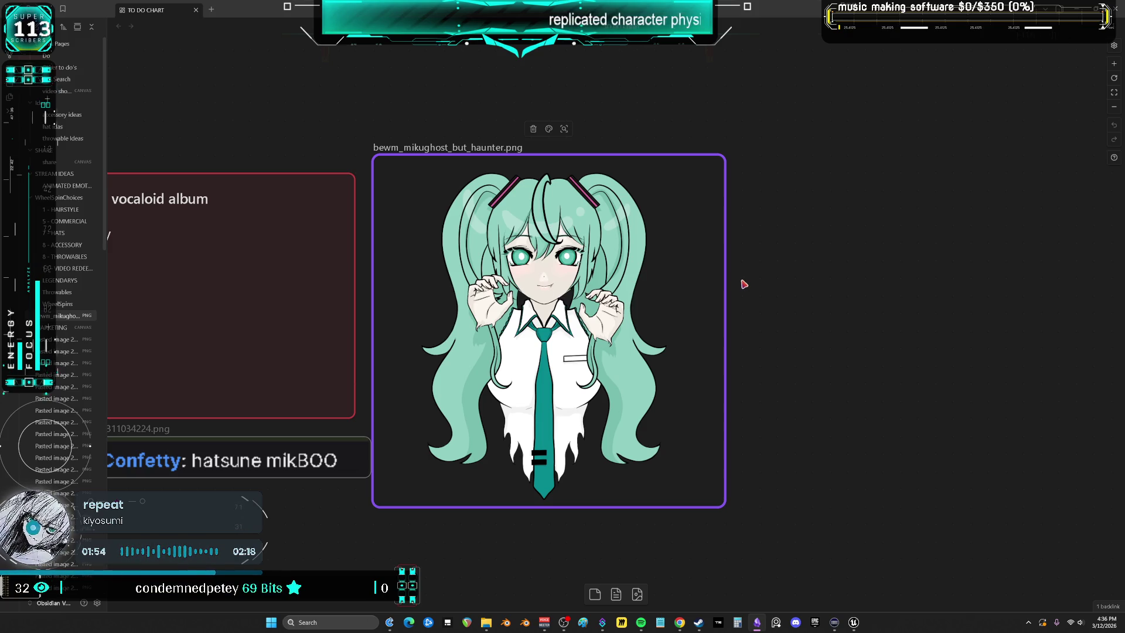
Select the left Miku render and bewm_mikughost_but_haunter images, then enlarge the Vocaloid purchase window.
{"action": "left_click_drag", "start_coordinate": [744, 285], "coordinate": [891, 291]}
{"action": "mouse_move", "coordinate": [471, 332]}
{"action": "left_mouse_down"}
{"action": "mouse_move", "coordinate": [544, 308]}
{"action": "mouse_move", "coordinate": [816, 308]}
{"action": "left_mouse_up"}
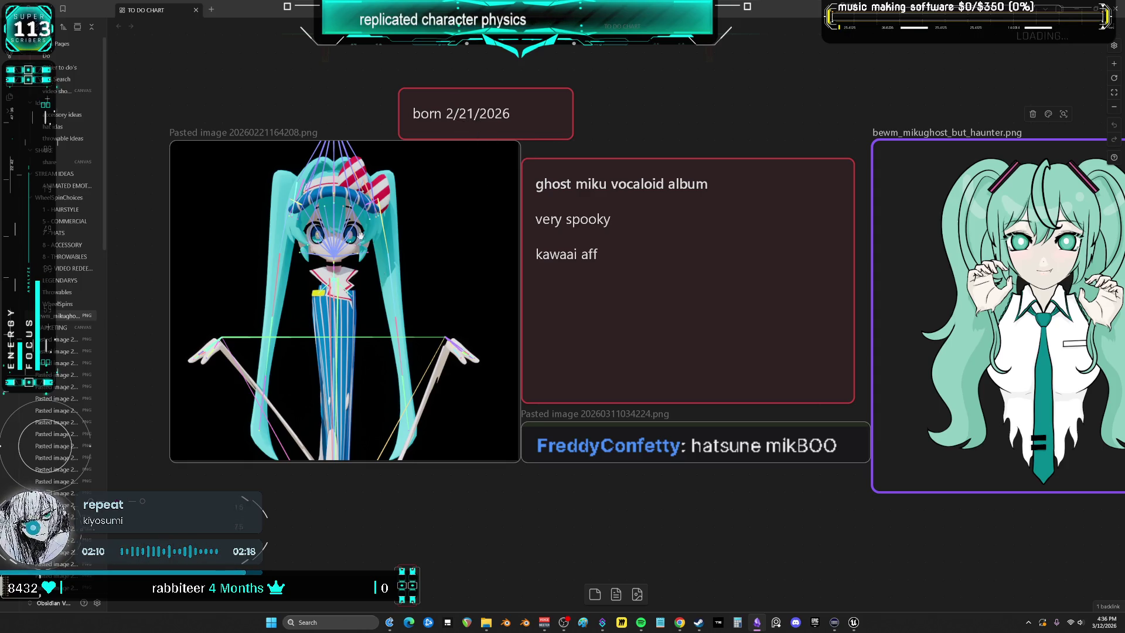
{"action": "mouse_move", "coordinate": [398, 533]}
{"action": "left_mouse_down"}
{"action": "mouse_move", "coordinate": [335, 464]}
{"action": "mouse_move", "coordinate": [314, 464]}
{"action": "left_mouse_up"}
{"action": "scroll", "coordinate": [736, 195], "scroll_direction": "right", "scroll_amount": 4}
{"action": "left_click", "coordinate": [811, 301]}
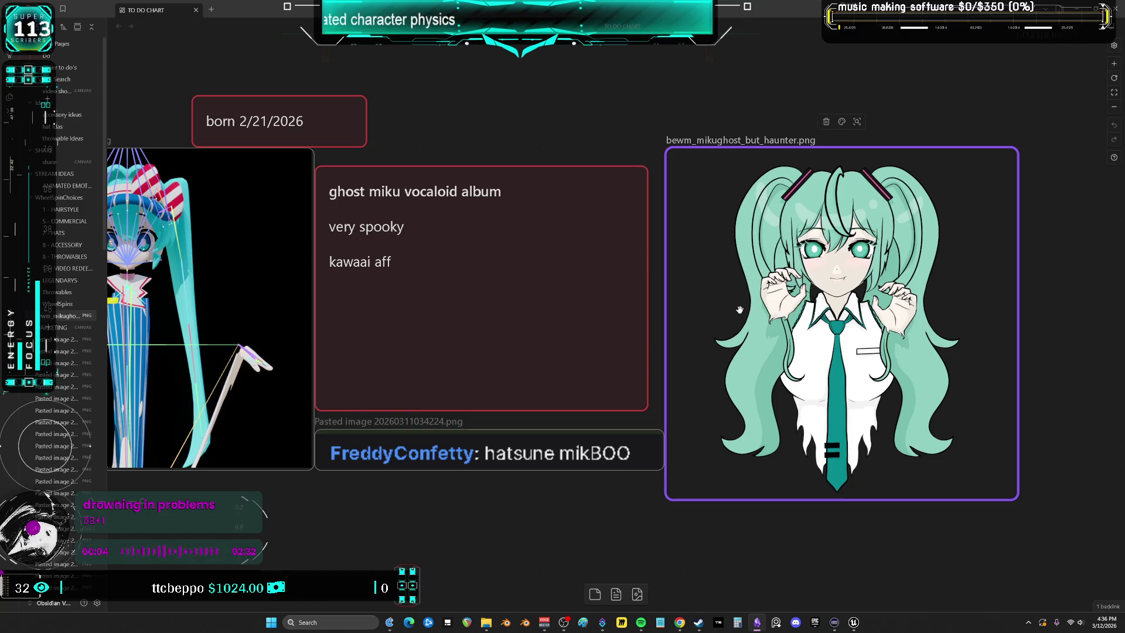
{"action": "mouse_move", "coordinate": [685, 273]}
{"action": "left_mouse_down"}
{"action": "mouse_move", "coordinate": [773, 240]}
{"action": "mouse_move", "coordinate": [845, 143]}
{"action": "left_mouse_up"}
{"action": "mouse_move", "coordinate": [422, 387]}
{"action": "left_mouse_down"}
{"action": "mouse_move", "coordinate": [642, 420]}
{"action": "mouse_move", "coordinate": [703, 339]}
{"action": "left_mouse_up"}
{"action": "scroll", "coordinate": [698, 411], "scroll_direction": "up", "scroll_amount": 5}
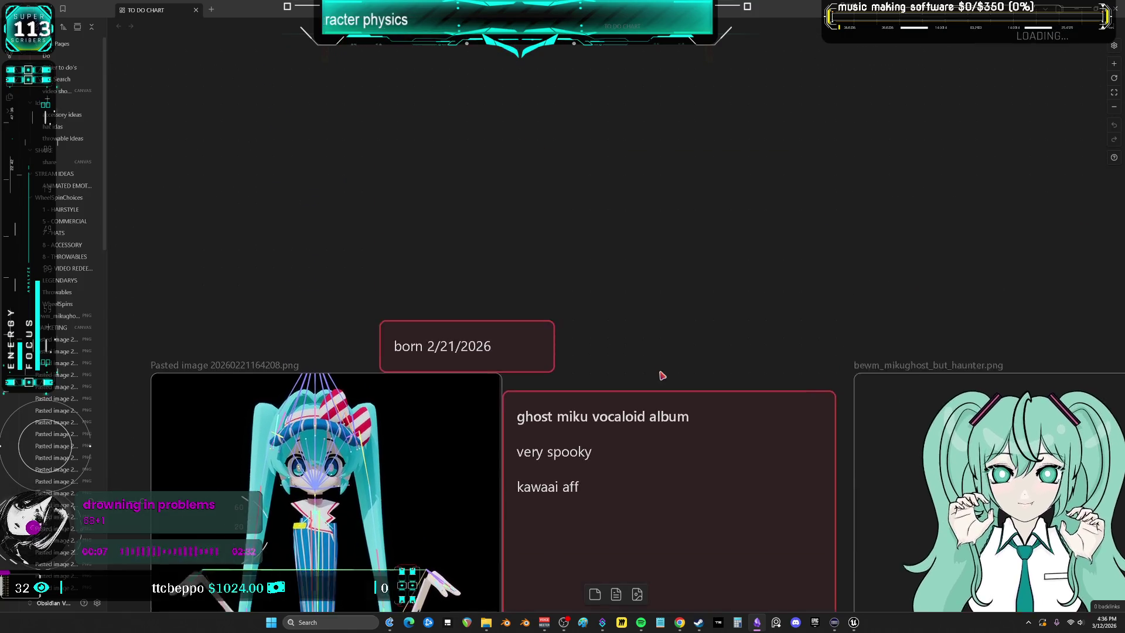
{"action": "scroll", "coordinate": [637, 412], "scroll_direction": "up", "scroll_amount": 6}
{"action": "scroll", "coordinate": [580, 367], "scroll_direction": "down", "scroll_amount": 6}
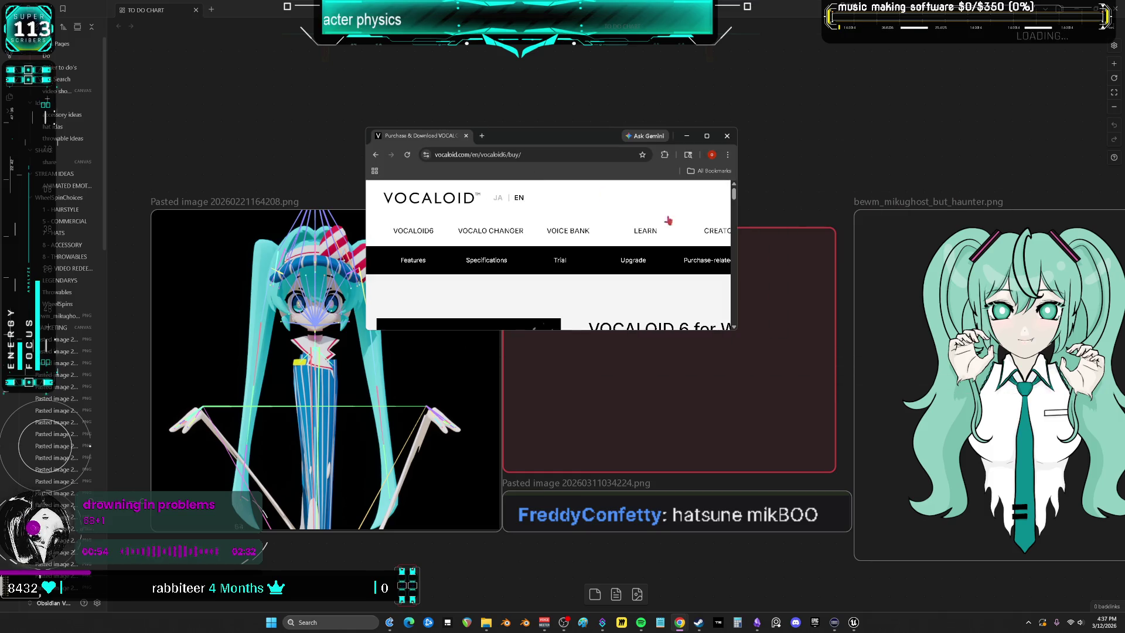
{"action": "left_click_drag", "start_coordinate": [734, 332], "coordinate": [852, 519]}
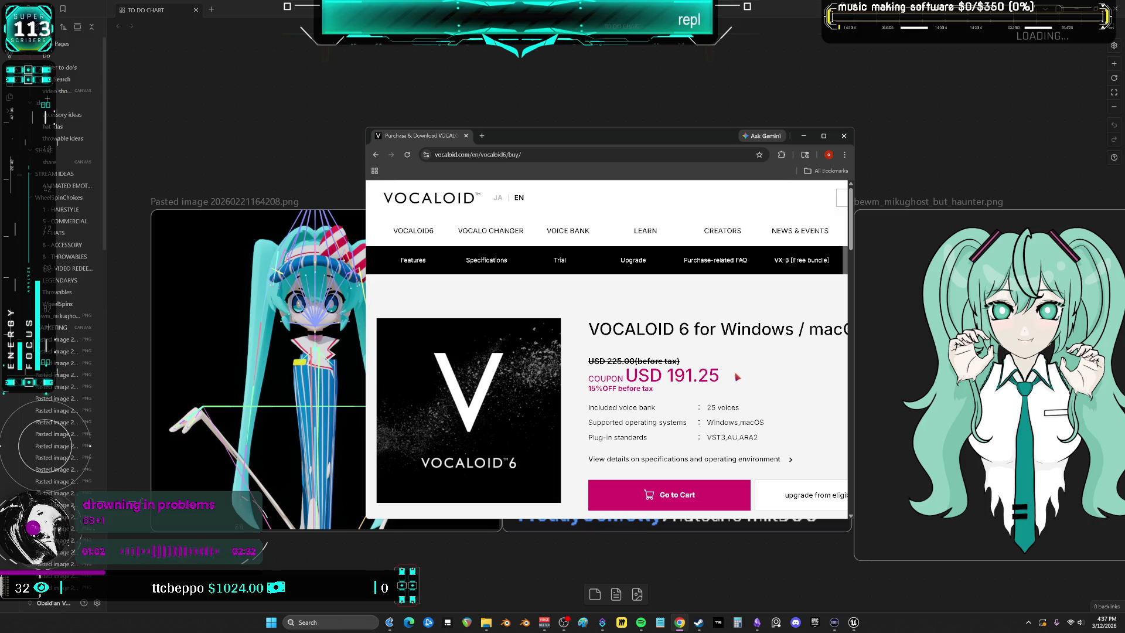
Review the VOCALOID 6 purchase page at USD 191.25 with 15% coupon, then close the browser.
{"action": "scroll", "coordinate": [735, 375], "scroll_direction": "down", "scroll_amount": 2}
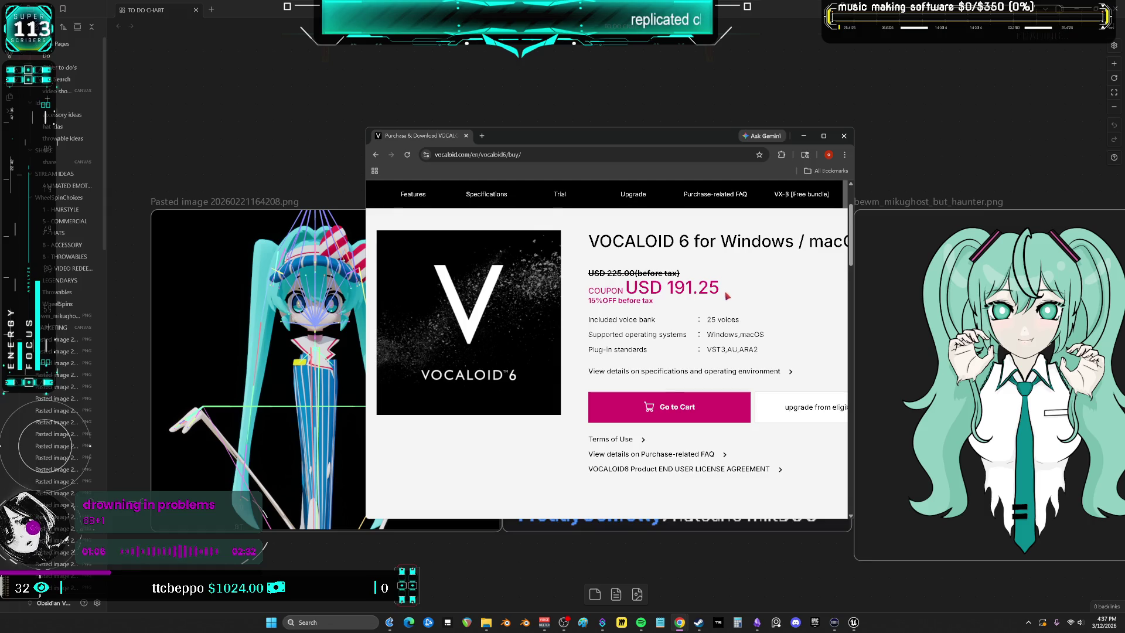
{"action": "scroll", "coordinate": [727, 295], "scroll_direction": "up", "scroll_amount": 2}
{"action": "scroll", "coordinate": [725, 305], "scroll_direction": "down", "scroll_amount": 2}
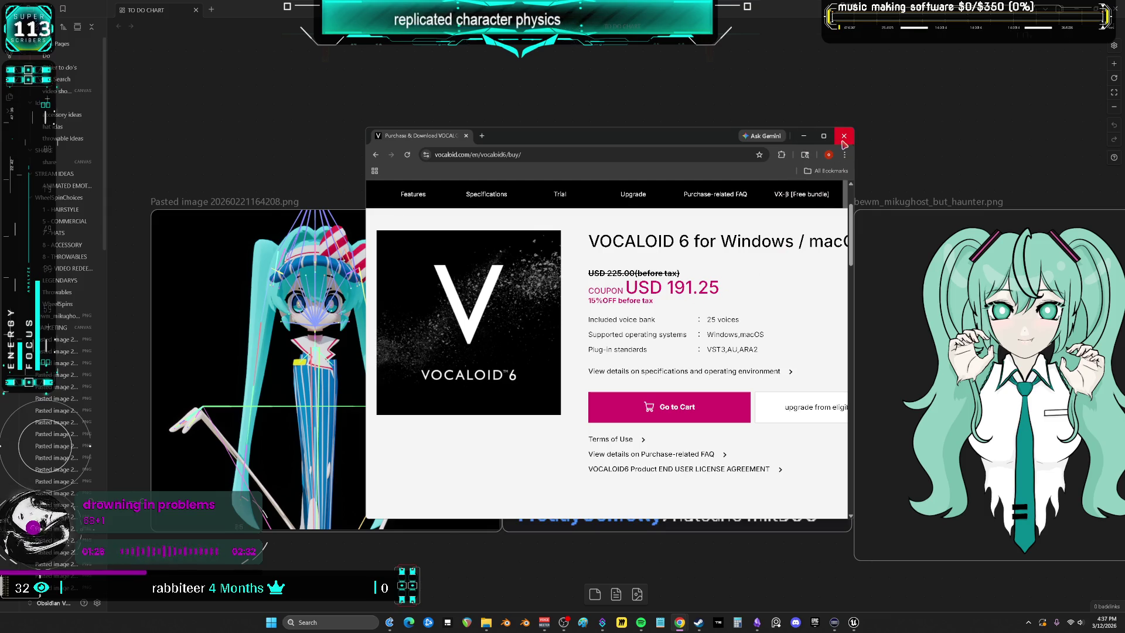
{"action": "left_click", "coordinate": [844, 139]}
Recentre the canvas on the 'ghost miku vocaloid album' note between the two Miku images.
{"action": "mouse_move", "coordinate": [765, 186]}
{"action": "left_mouse_down"}
{"action": "mouse_move", "coordinate": [691, 166]}
{"action": "mouse_move", "coordinate": [720, 161]}
{"action": "left_mouse_up"}
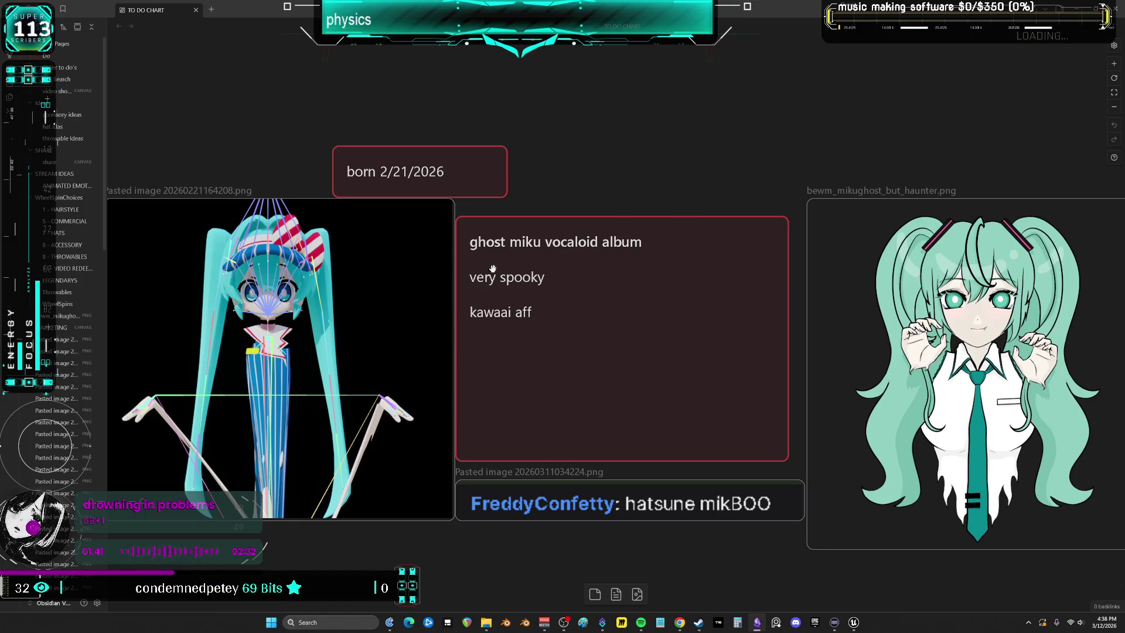
{"action": "scroll", "coordinate": [773, 294], "scroll_direction": "right", "scroll_amount": 3}
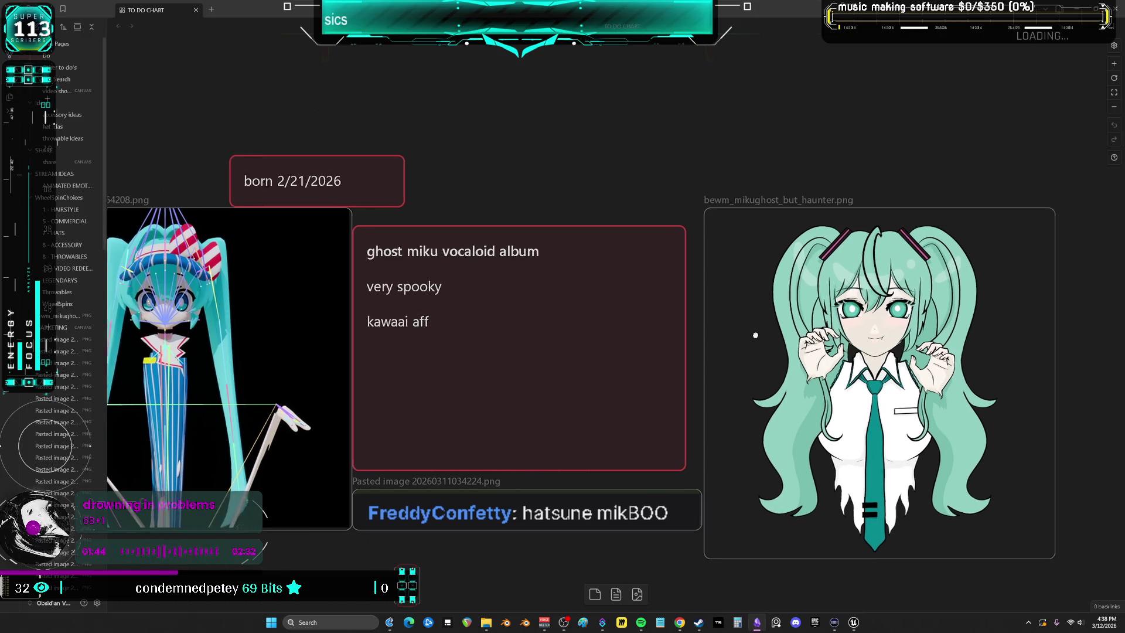
{"action": "scroll", "coordinate": [760, 346], "scroll_direction": "left", "scroll_amount": 3}
{"action": "scroll", "coordinate": [761, 347], "scroll_direction": "down", "scroll_amount": 2}
{"action": "left_click_drag", "start_coordinate": [869, 299], "coordinate": [860, 299]}
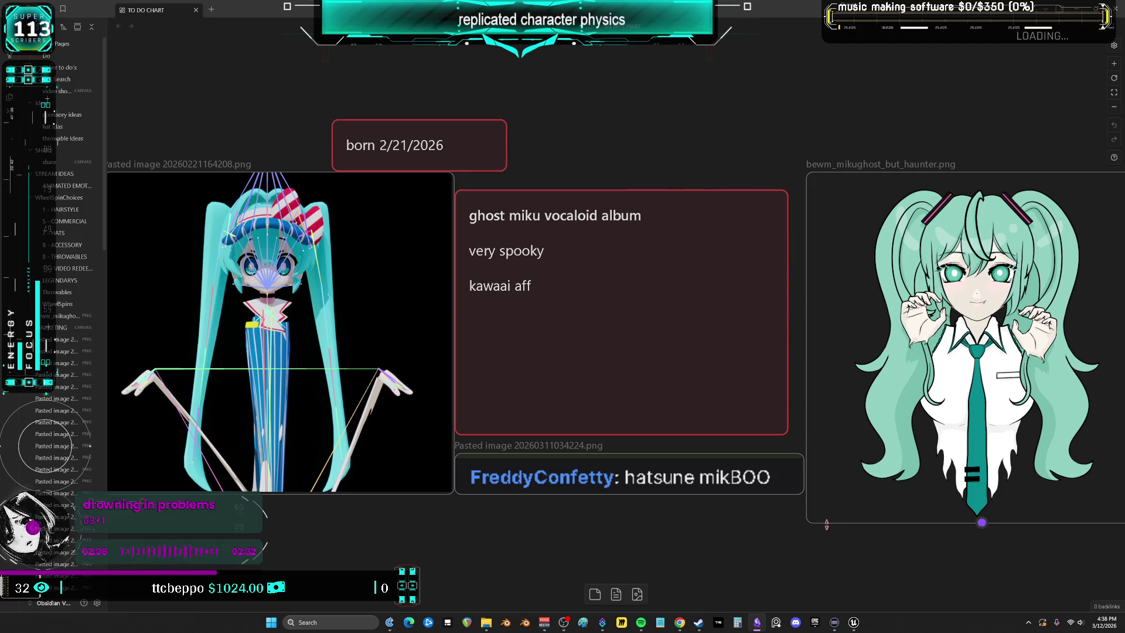
Return to Unreal Engine and pan the EventGraph to the Ragdoll Activation section with CE_TakeImpact.
{"action": "left_click", "coordinate": [853, 622]}
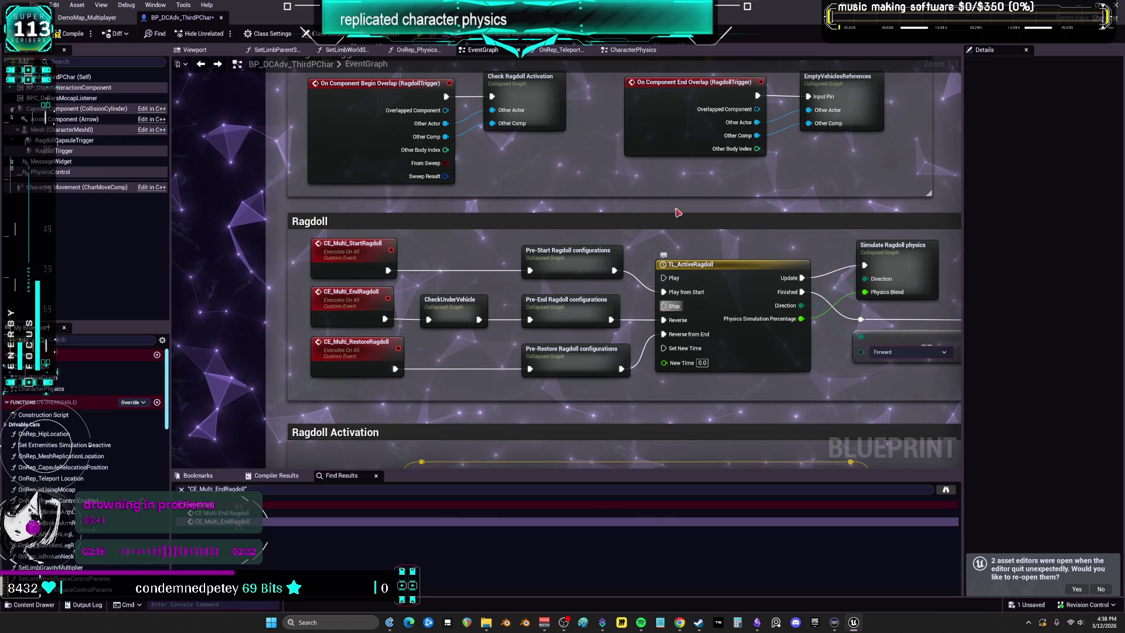
{"action": "scroll", "coordinate": [544, 109], "scroll_direction": "down", "scroll_amount": 2}
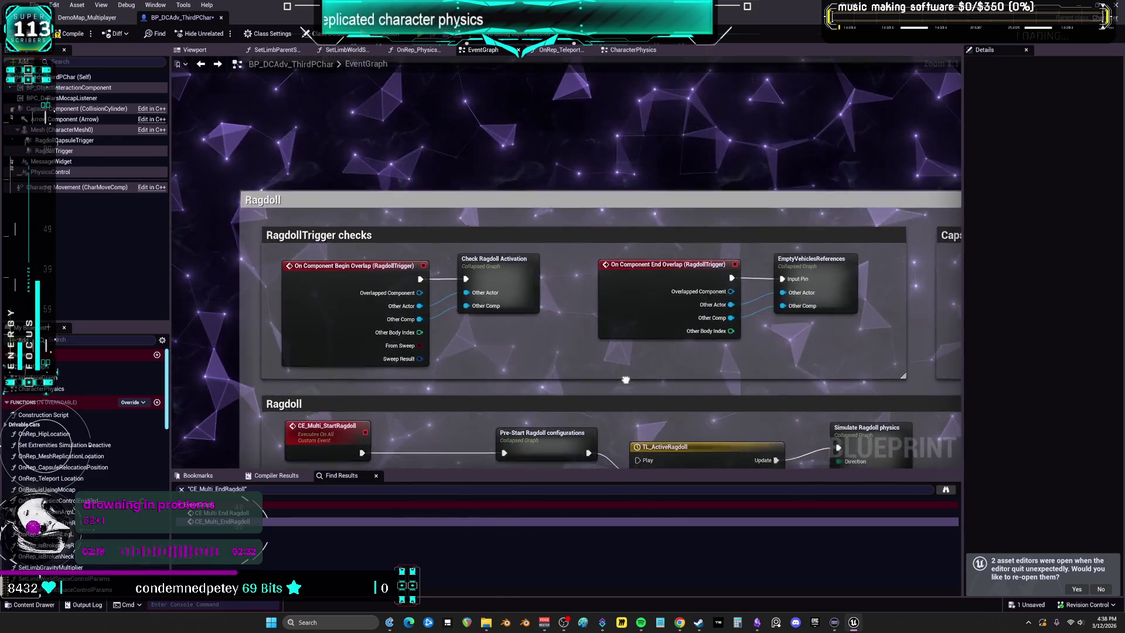
{"action": "scroll", "coordinate": [624, 278], "scroll_direction": "up", "scroll_amount": 2}
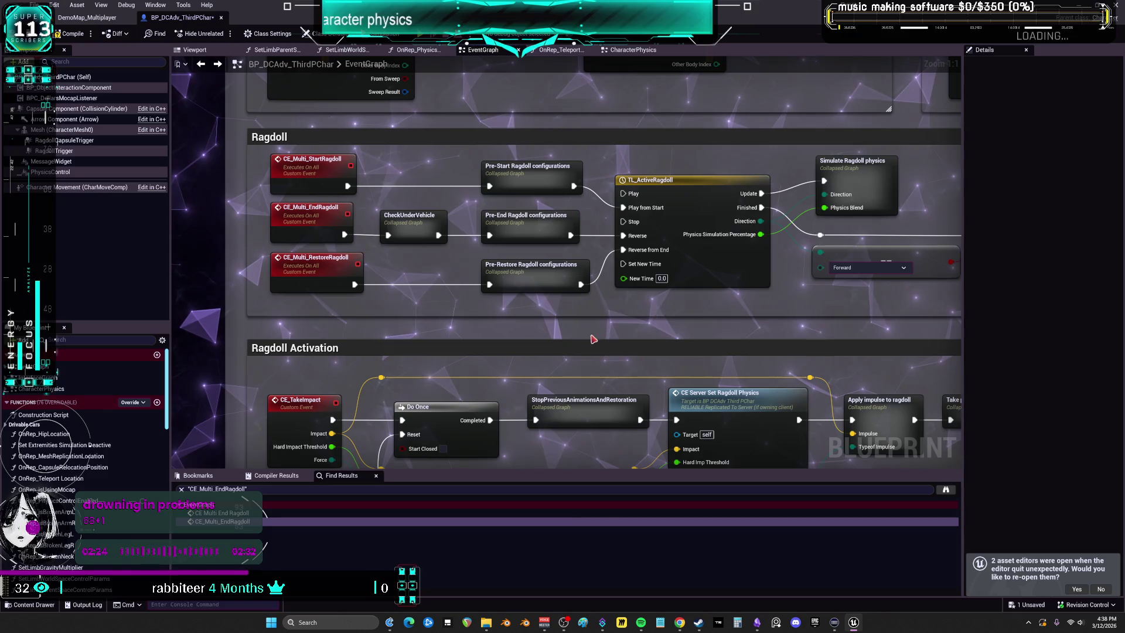
{"action": "scroll", "coordinate": [673, 328], "scroll_direction": "down", "scroll_amount": 10}
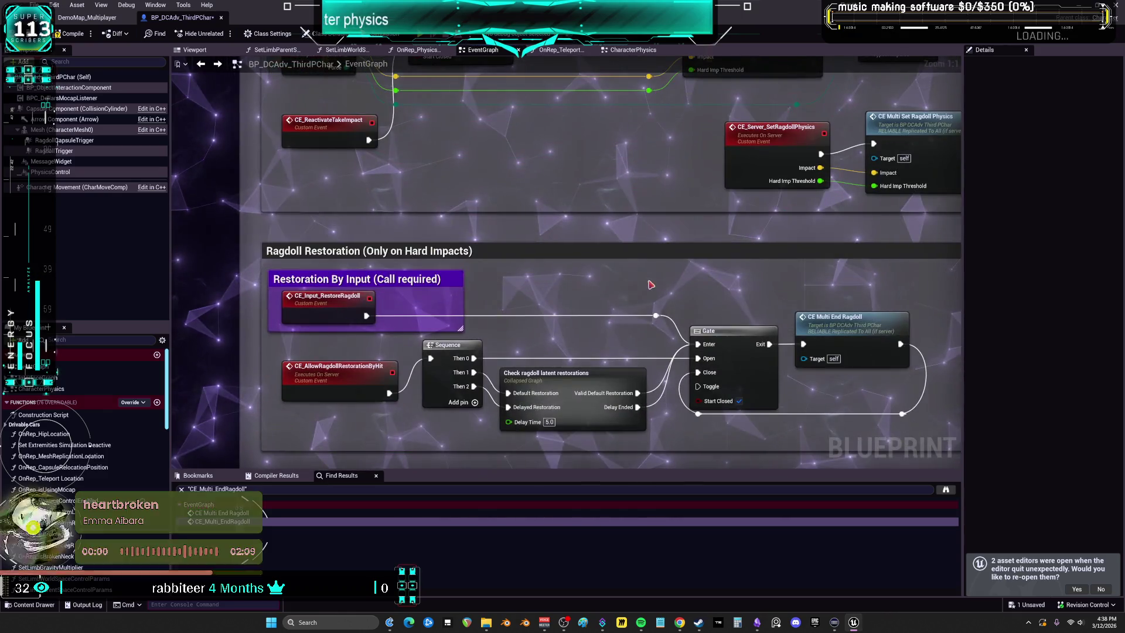
{"action": "scroll", "coordinate": [645, 285], "scroll_direction": "up", "scroll_amount": 5}
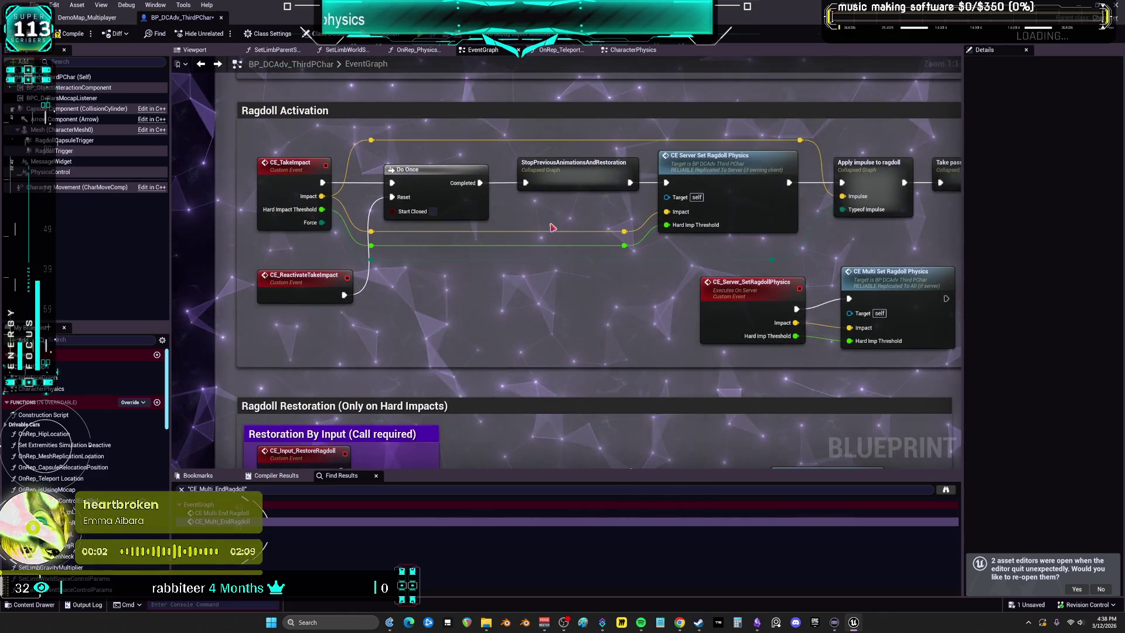
{"action": "scroll", "coordinate": [553, 249], "scroll_direction": "down", "scroll_amount": 3}
{"action": "scroll", "coordinate": [555, 258], "scroll_direction": "up", "scroll_amount": 3}
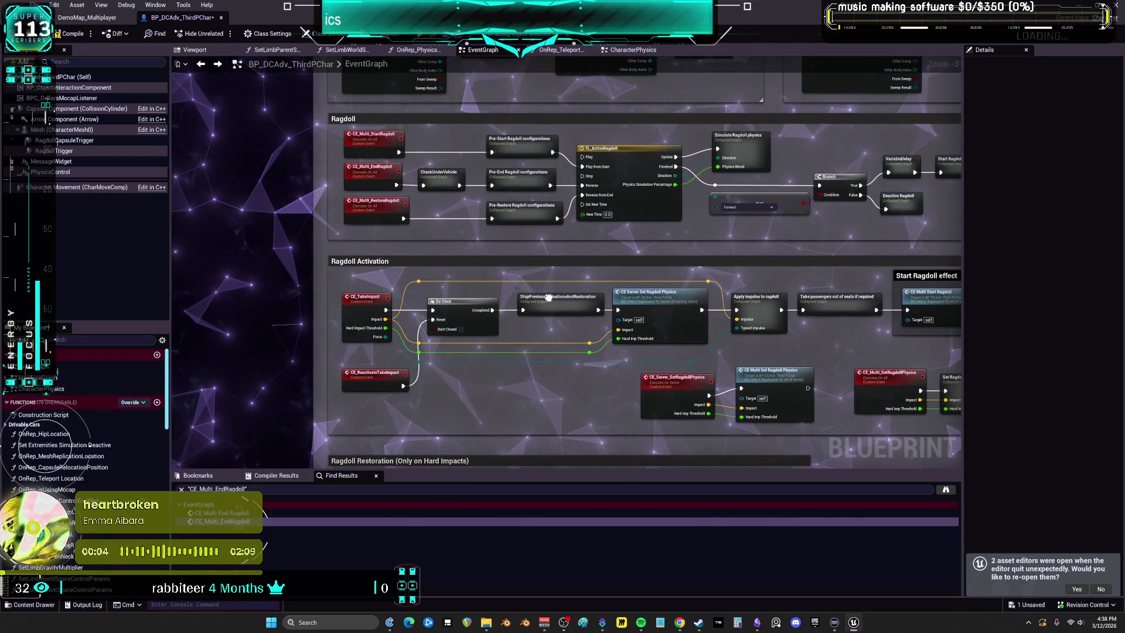
{"action": "scroll", "coordinate": [555, 269], "scroll_direction": "up", "scroll_amount": 5}
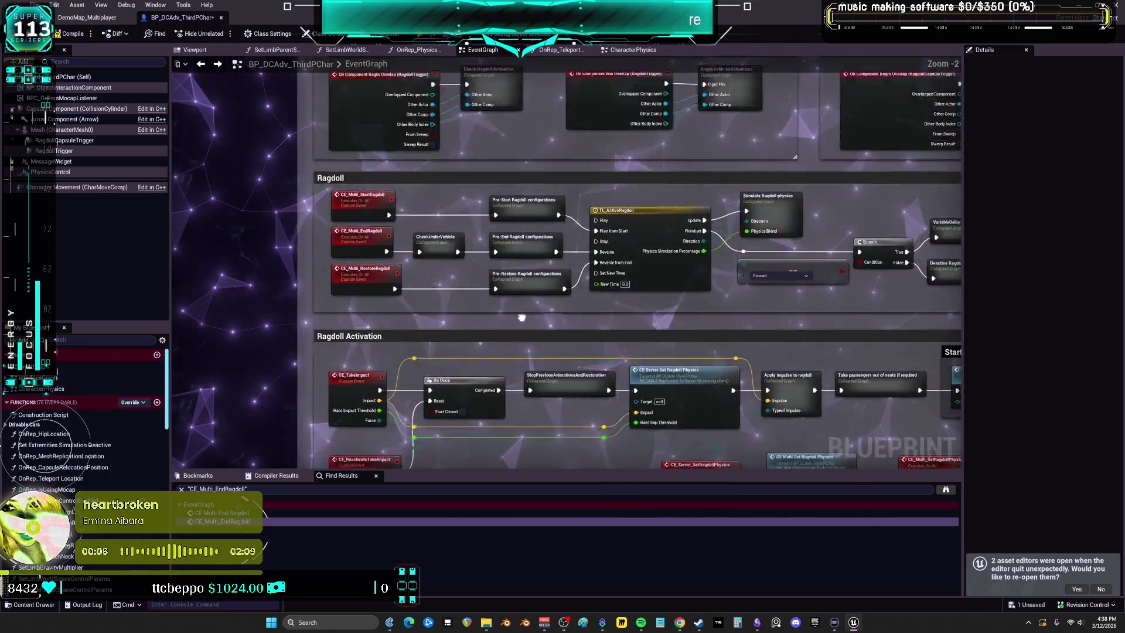
{"action": "mouse_move", "coordinate": [487, 451]}
{"action": "left_mouse_down"}
{"action": "mouse_move", "coordinate": [488, 467]}
{"action": "mouse_move", "coordinate": [478, 228]}
{"action": "mouse_move", "coordinate": [468, 248]}
{"action": "left_mouse_up"}
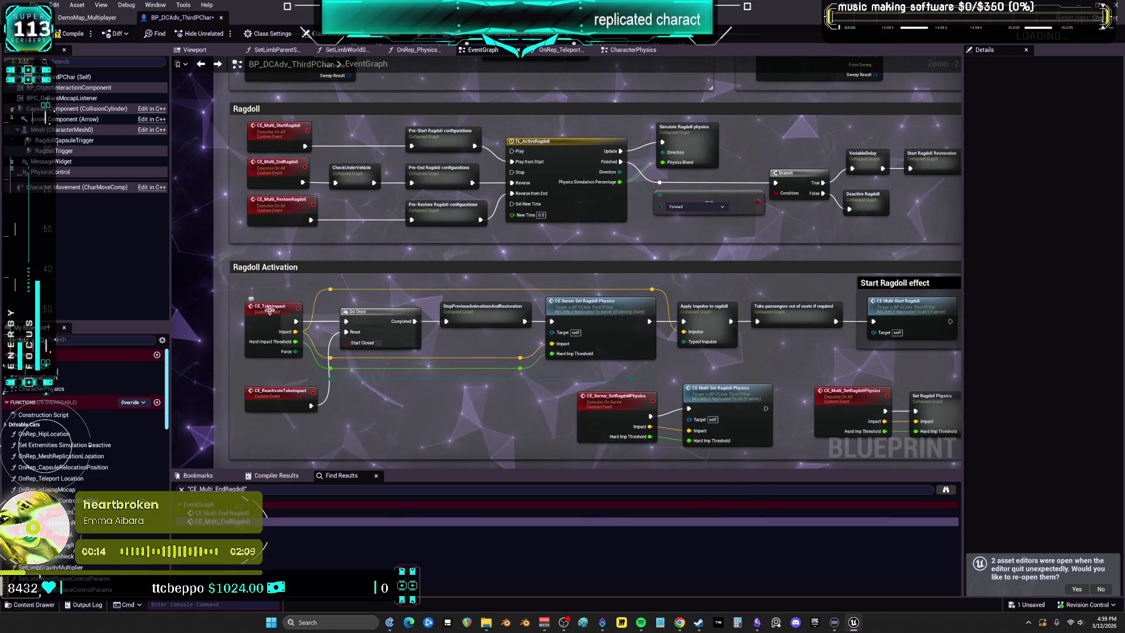
{"action": "scroll", "coordinate": [295, 340], "scroll_direction": "up", "scroll_amount": 2}
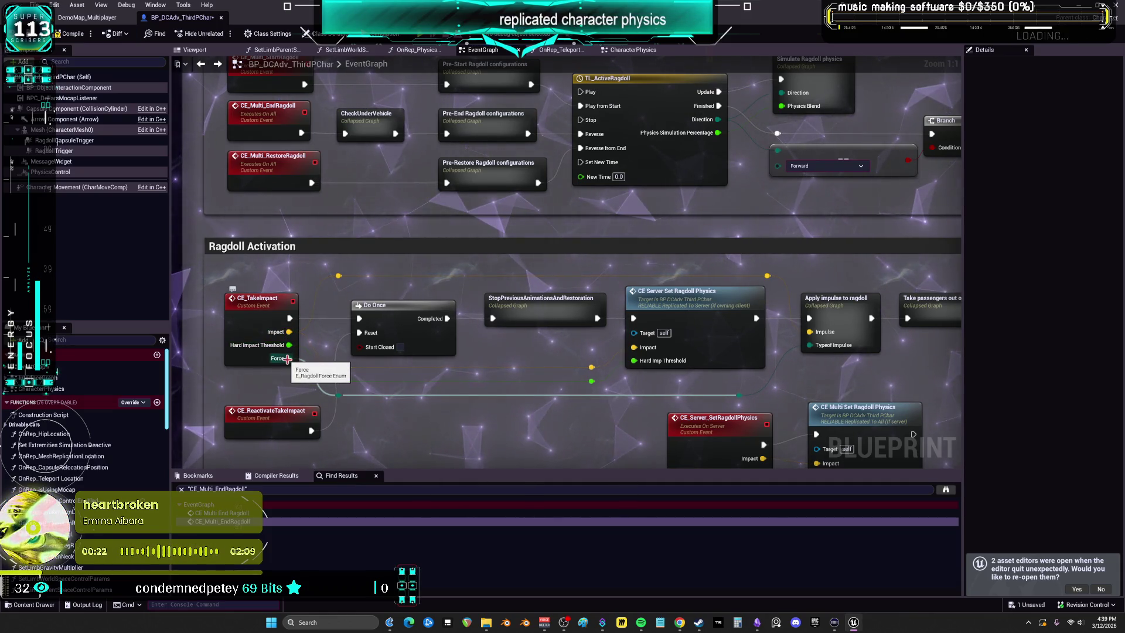
Inspect the Apply impulse to ragdoll graph's impact-threshold check and impulse logic, then return and select CE_TakeImpact.
{"action": "double_click", "coordinate": [836, 301]}
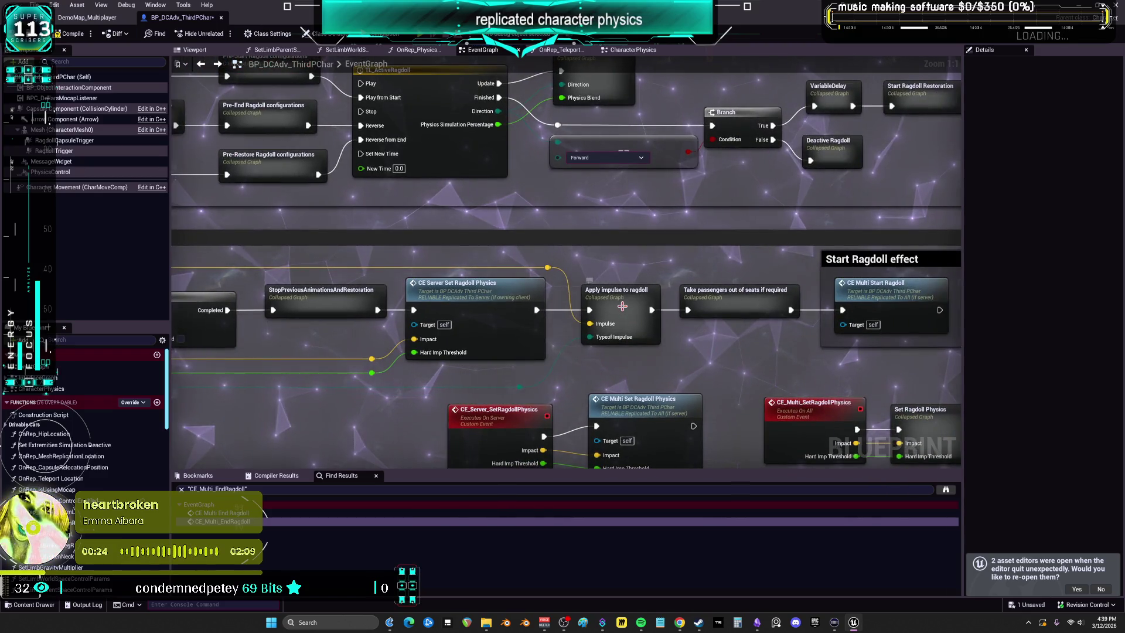
{"action": "scroll", "coordinate": [624, 310], "scroll_direction": "down", "scroll_amount": 6}
{"action": "scroll", "coordinate": [623, 309], "scroll_direction": "up", "scroll_amount": 7}
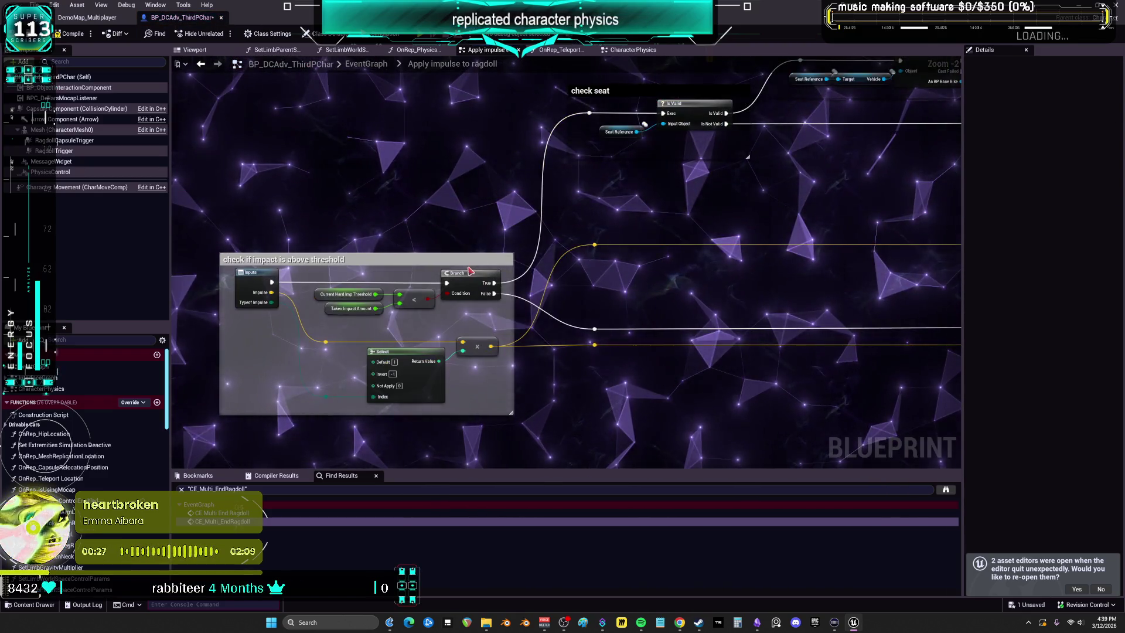
{"action": "left_click_drag", "start_coordinate": [392, 437], "coordinate": [562, 418]}
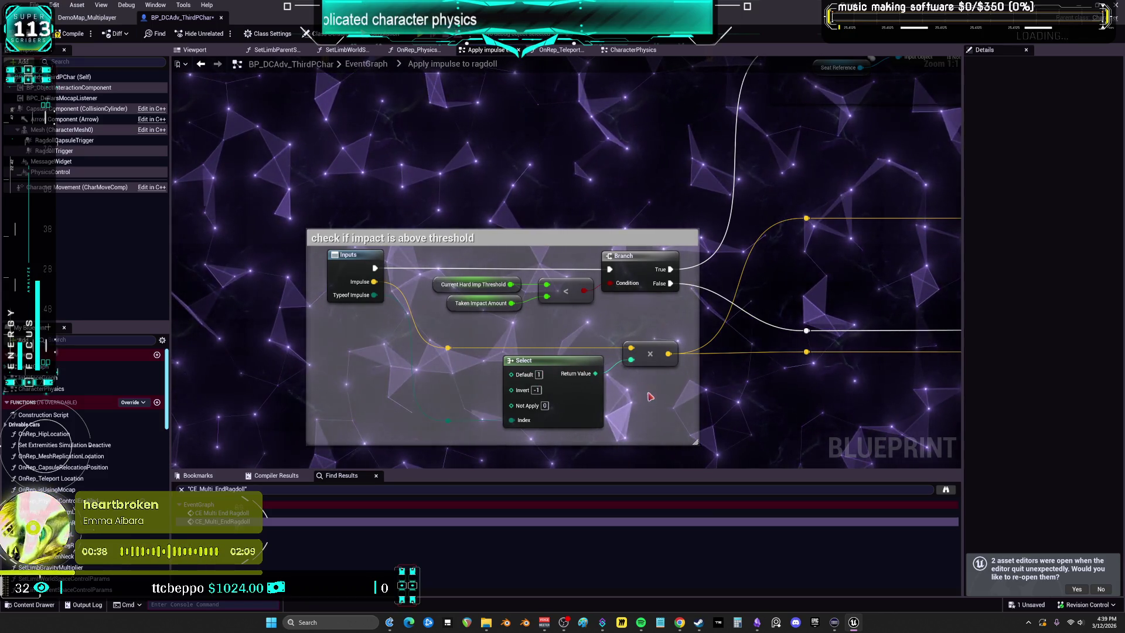
{"action": "mouse_move", "coordinate": [510, 375]}
{"action": "left_mouse_down"}
{"action": "mouse_move", "coordinate": [495, 389]}
{"action": "mouse_move", "coordinate": [394, 314]}
{"action": "mouse_move", "coordinate": [711, 272]}
{"action": "mouse_move", "coordinate": [628, 402]}
{"action": "left_mouse_up"}
{"action": "scroll", "coordinate": [418, 328], "scroll_direction": "down", "scroll_amount": 1}
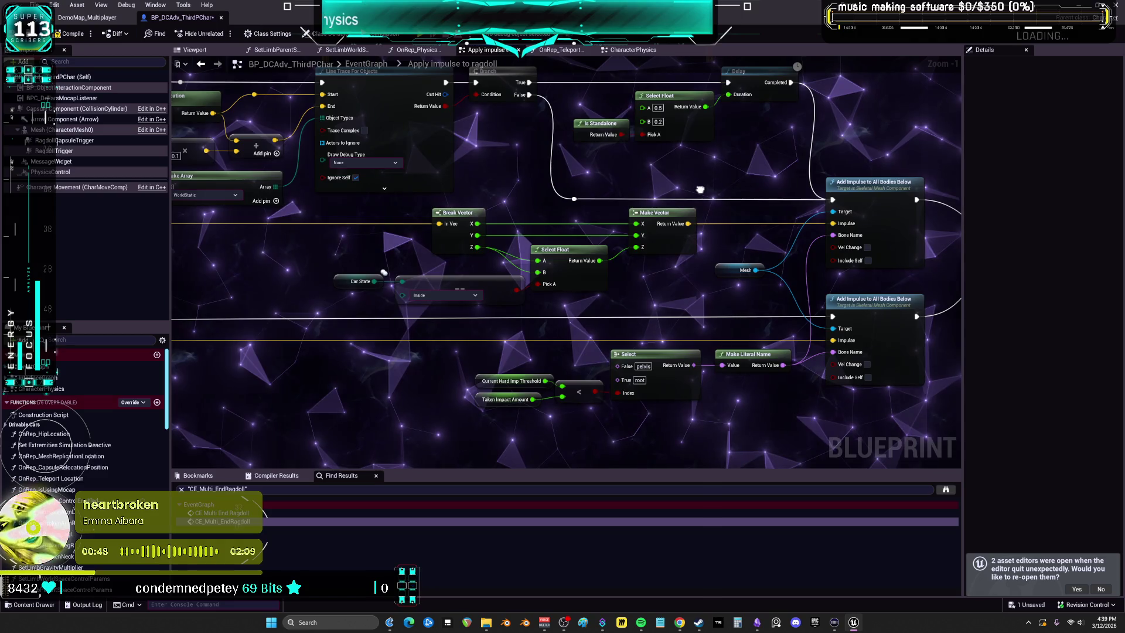
{"action": "left_click", "coordinate": [200, 65]}
{"action": "left_click", "coordinate": [373, 261]}
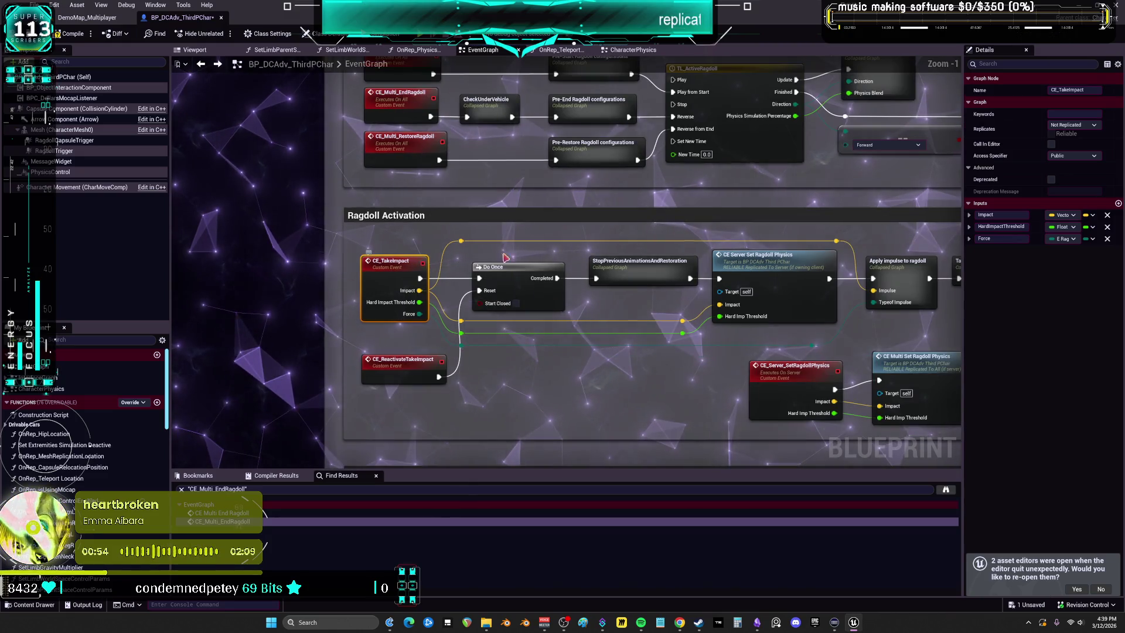
Pan the UpdateHipLocation graph over the trigger checks and the hip-location server check.
{"action": "scroll", "coordinate": [361, 323], "scroll_direction": "down", "scroll_amount": 4}
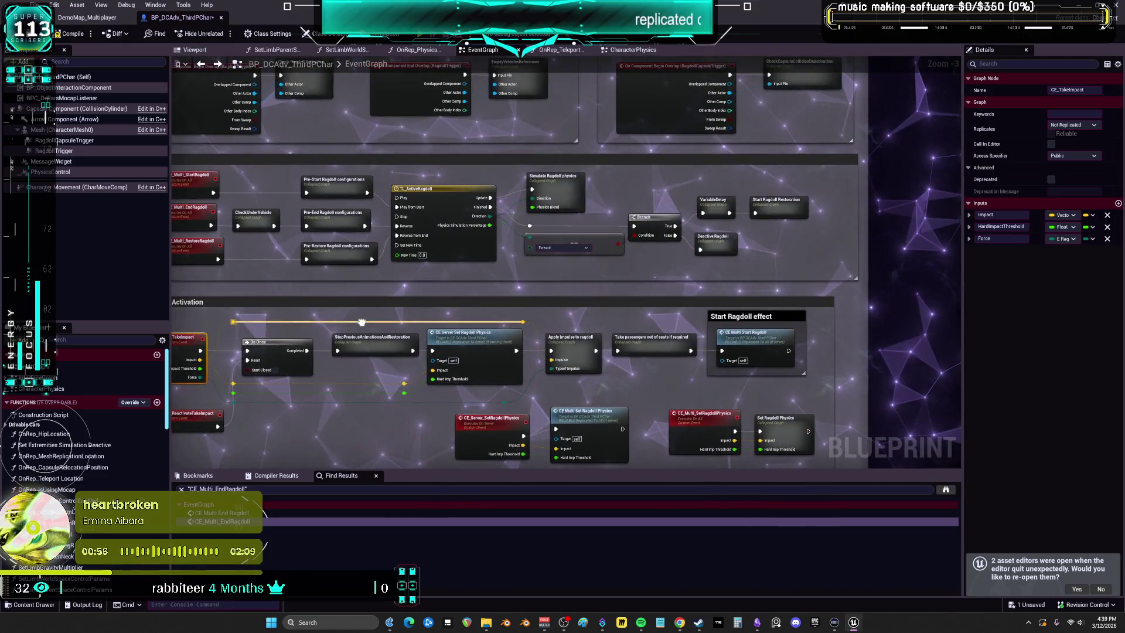
{"action": "left_click_drag", "start_coordinate": [362, 322], "coordinate": [332, 447]}
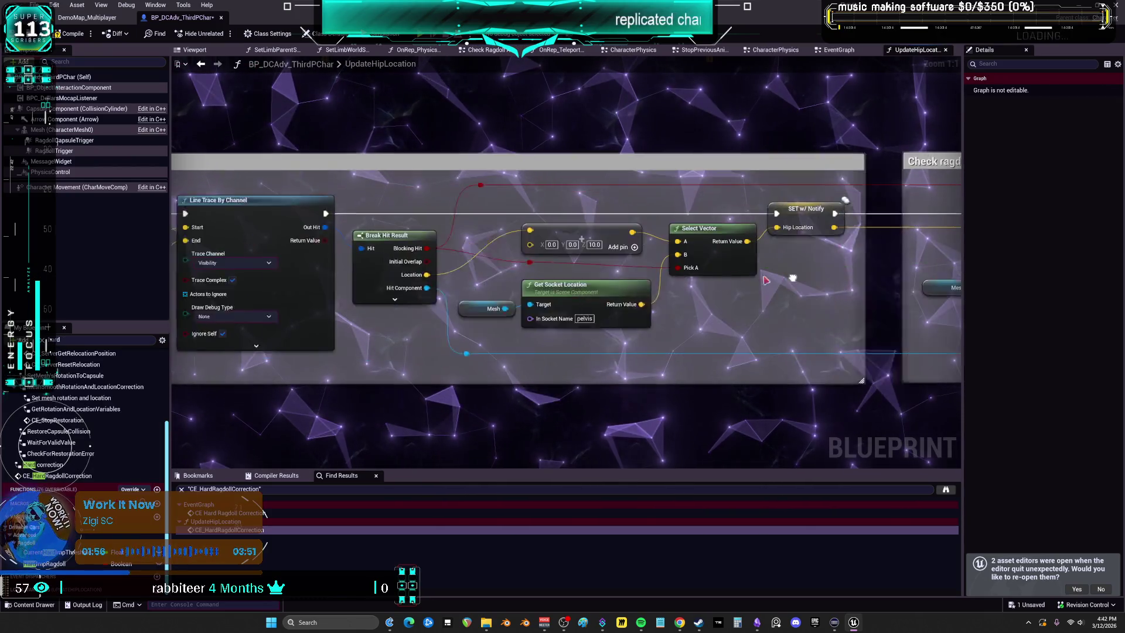
{"action": "left_click_drag", "start_coordinate": [765, 280], "coordinate": [751, 240]}
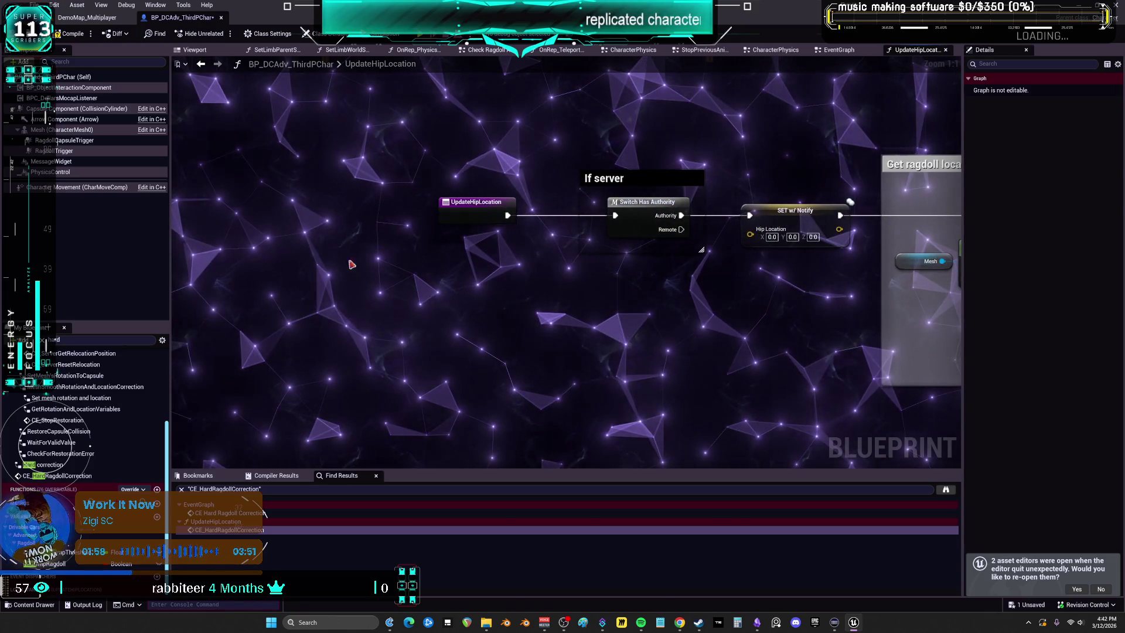
Scroll the My Blueprint list and go back to the main EventGraph.
{"action": "scroll", "coordinate": [81, 454], "scroll_direction": "up", "scroll_amount": 3}
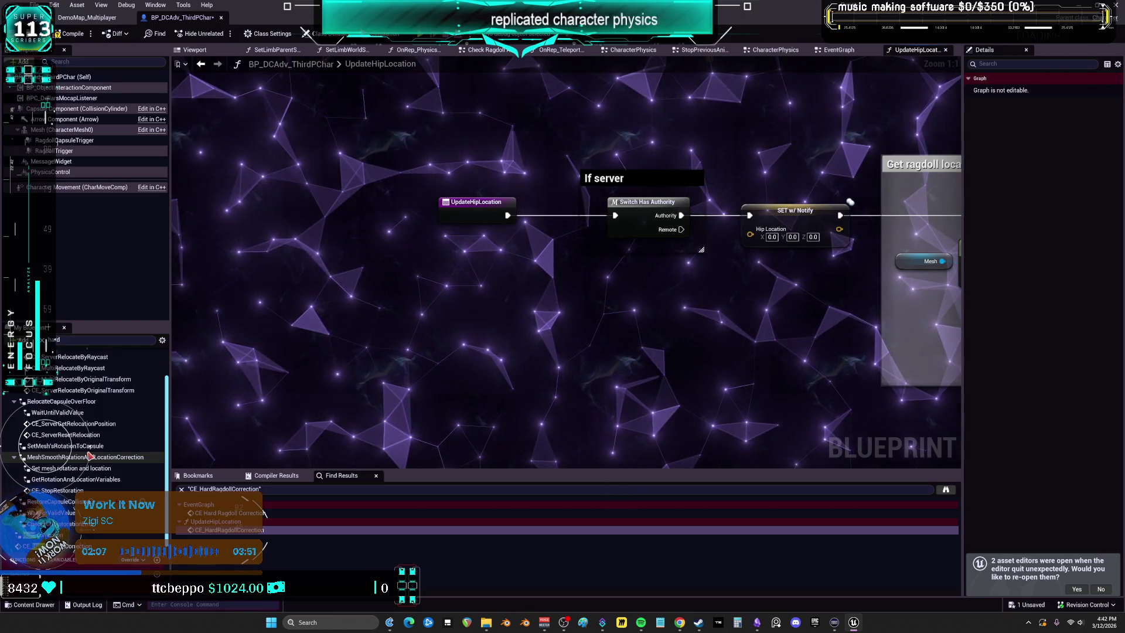
{"action": "left_click", "coordinate": [202, 65]}
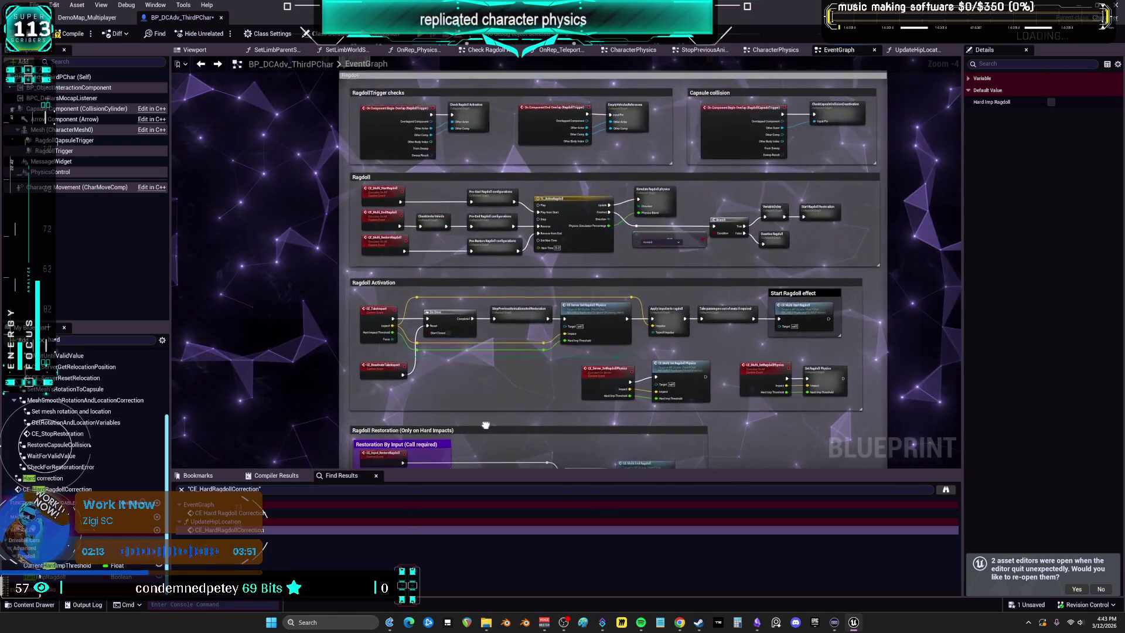
Locate the CE Multi Start Ragdoll call, jump to its event definition, then switch to CharacterPhysics.
{"action": "mouse_move", "coordinate": [481, 425]}
{"action": "left_mouse_down"}
{"action": "mouse_move", "coordinate": [524, 157]}
{"action": "mouse_move", "coordinate": [533, 308]}
{"action": "left_mouse_up"}
{"action": "scroll", "coordinate": [526, 147], "scroll_direction": "up", "scroll_amount": 5}
{"action": "left_click_drag", "start_coordinate": [879, 211], "coordinate": [678, 231]}
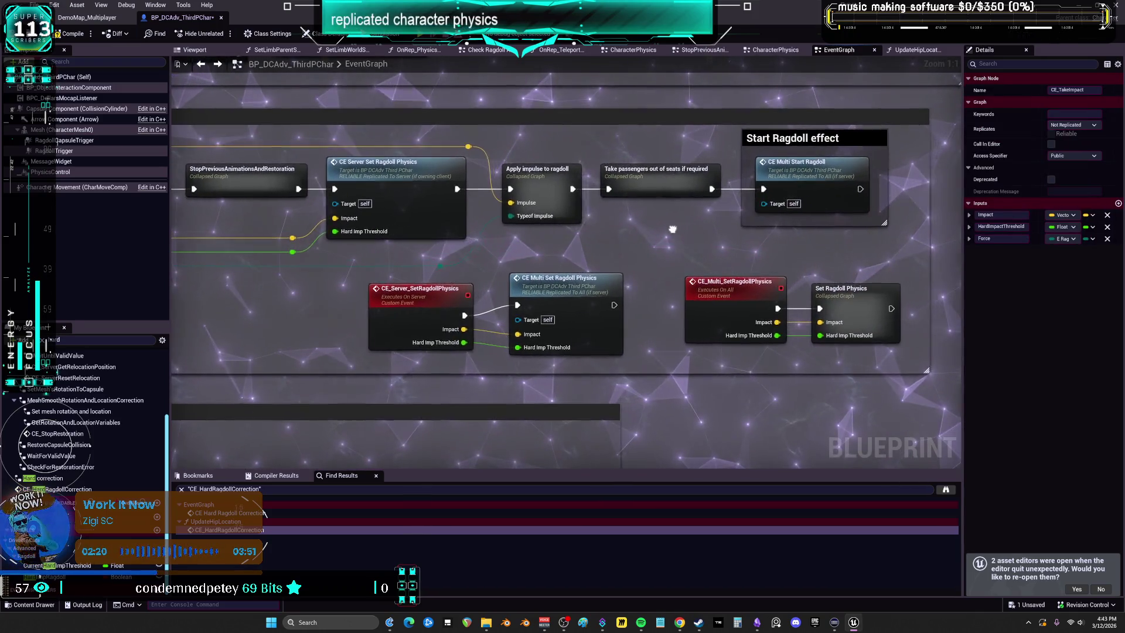
{"action": "left_click", "coordinate": [806, 176]}
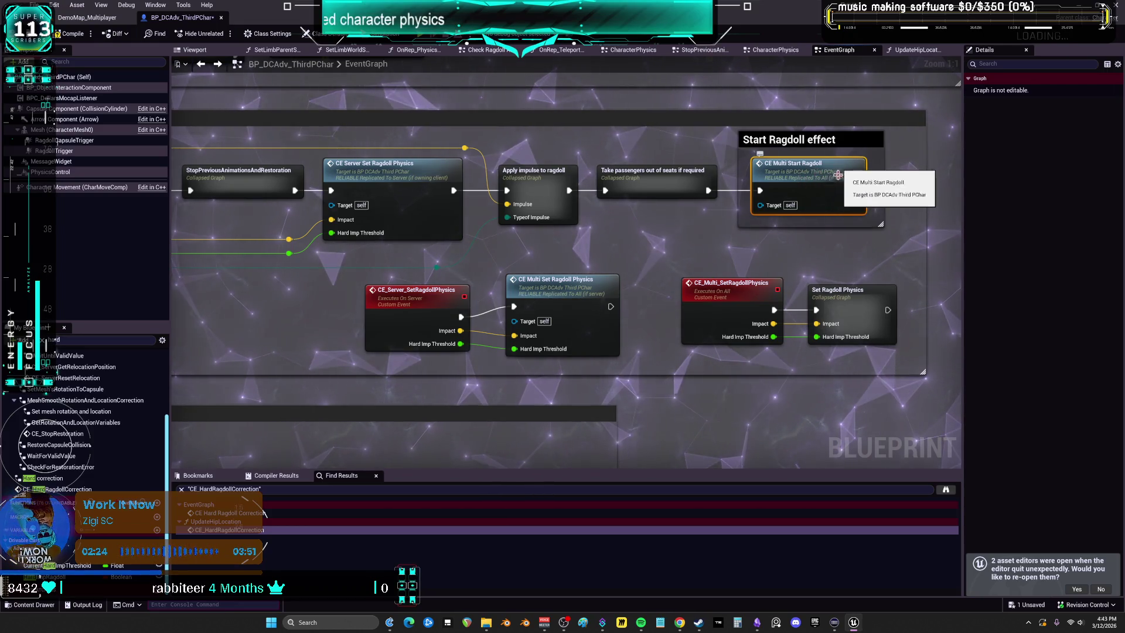
{"action": "double_click", "coordinate": [833, 170]}
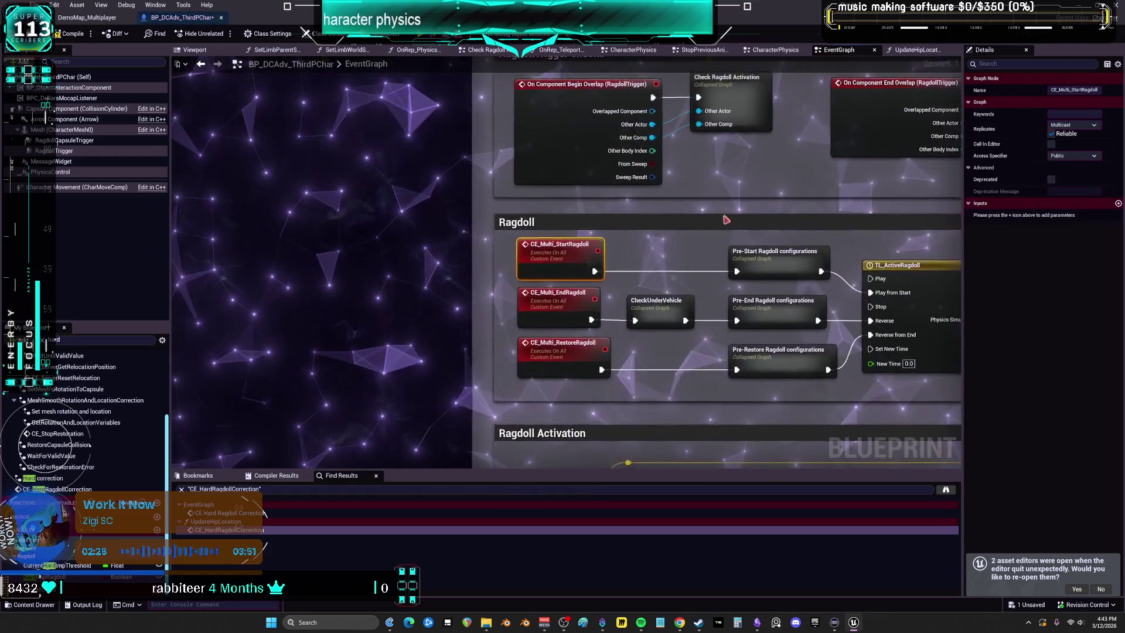
{"action": "left_click", "coordinate": [393, 261]}
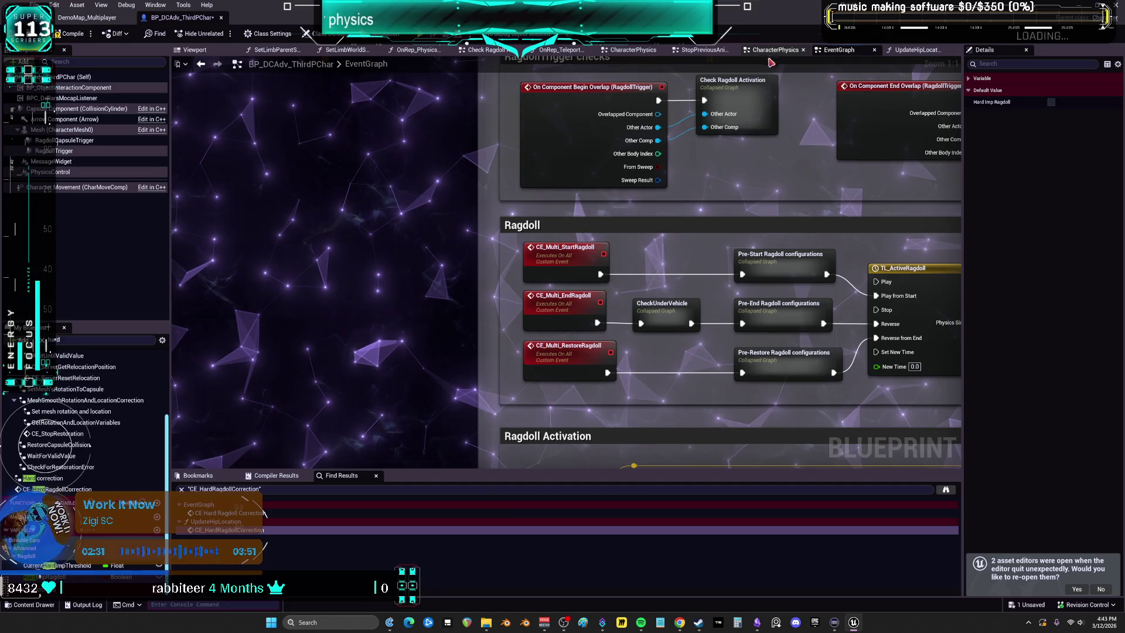
{"action": "left_click", "coordinate": [775, 49]}
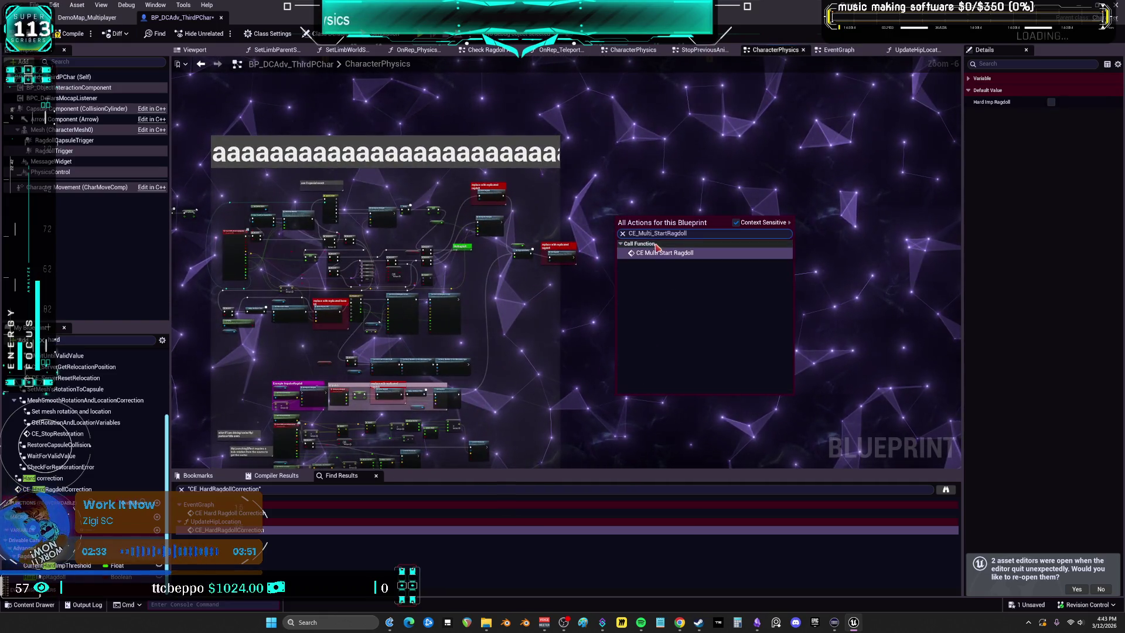
Place CE Multi Start Ragdoll in the Enter Ragdoll replace comment and rewire execution into it.
{"action": "scroll", "coordinate": [615, 217], "scroll_direction": "up", "scroll_amount": 6}
{"action": "left_click", "coordinate": [751, 160]}
{"action": "left_click_drag", "start_coordinate": [752, 160], "coordinate": [528, 166]}
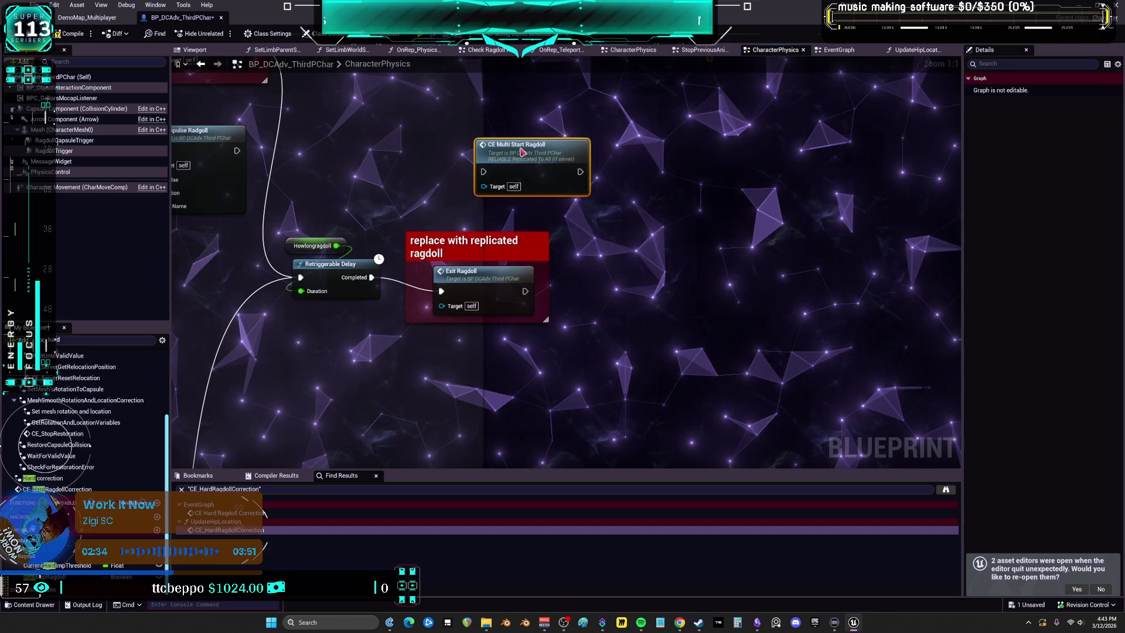
{"action": "left_click_drag", "start_coordinate": [369, 146], "coordinate": [612, 330]}
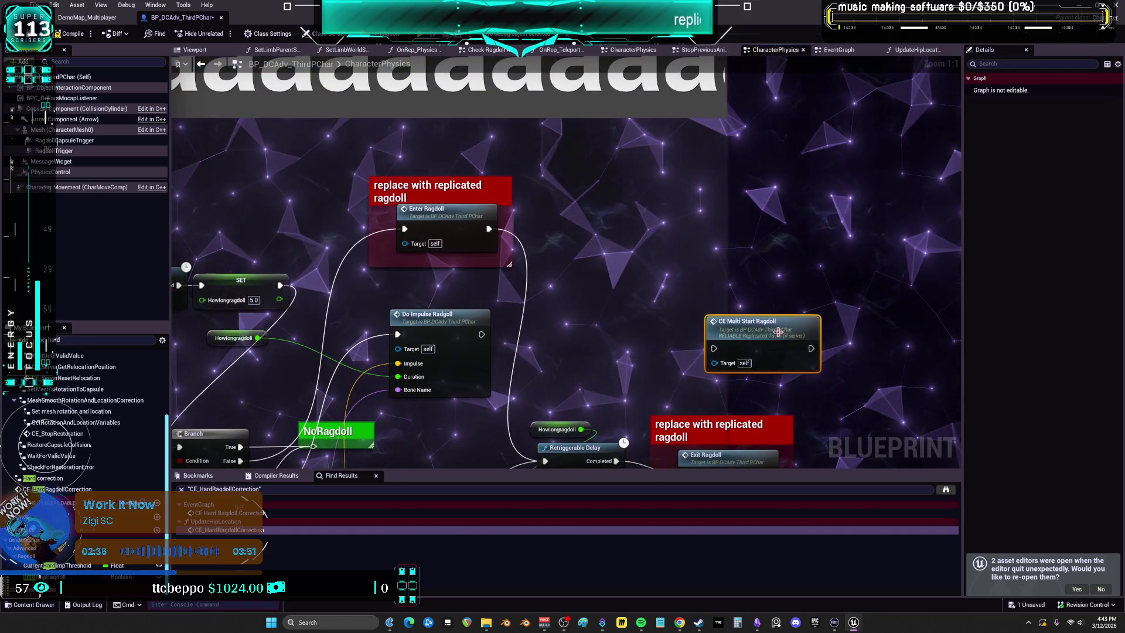
{"action": "mouse_move", "coordinate": [739, 281]}
{"action": "left_mouse_down"}
{"action": "mouse_move", "coordinate": [592, 185]}
{"action": "mouse_move", "coordinate": [641, 170]}
{"action": "mouse_move", "coordinate": [634, 189]}
{"action": "mouse_move", "coordinate": [641, 175]}
{"action": "mouse_move", "coordinate": [463, 232]}
{"action": "left_mouse_up"}
{"action": "left_click_drag", "start_coordinate": [398, 152], "coordinate": [384, 249], "text": "ctrl"}
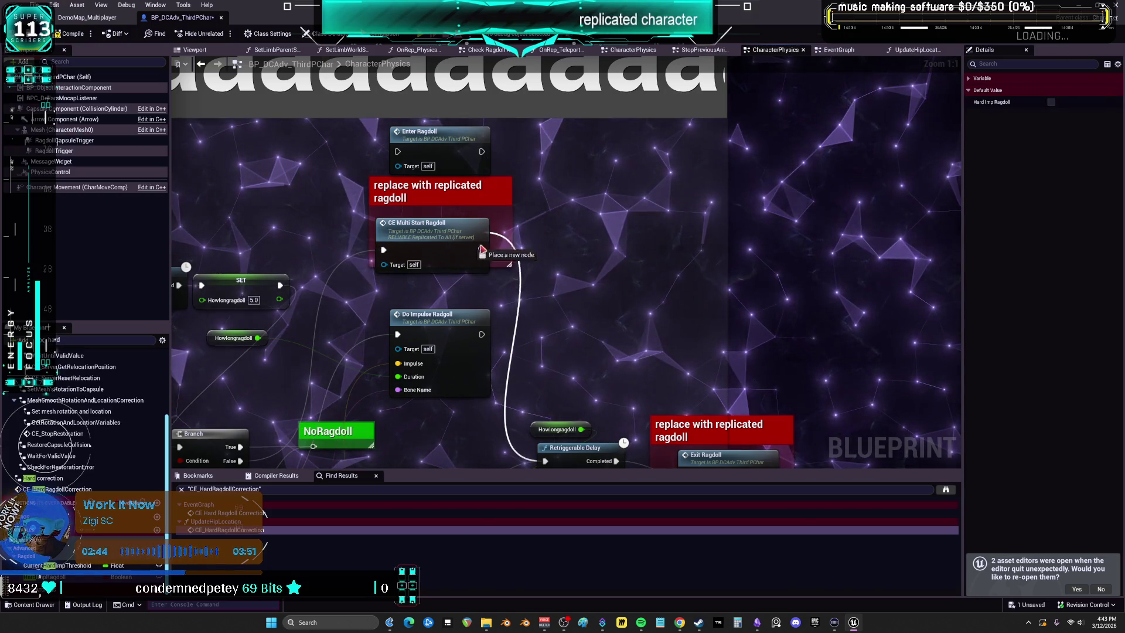
{"action": "left_click", "coordinate": [502, 251]}
Paste another CE Multi Start Ragdoll in the impulse section, wired from SET to Delay Until Next Tick.
{"action": "mouse_move", "coordinate": [496, 354]}
{"action": "left_mouse_down"}
{"action": "mouse_move", "coordinate": [619, 121]}
{"action": "mouse_move", "coordinate": [387, 562]}
{"action": "mouse_move", "coordinate": [498, 351]}
{"action": "left_mouse_up"}
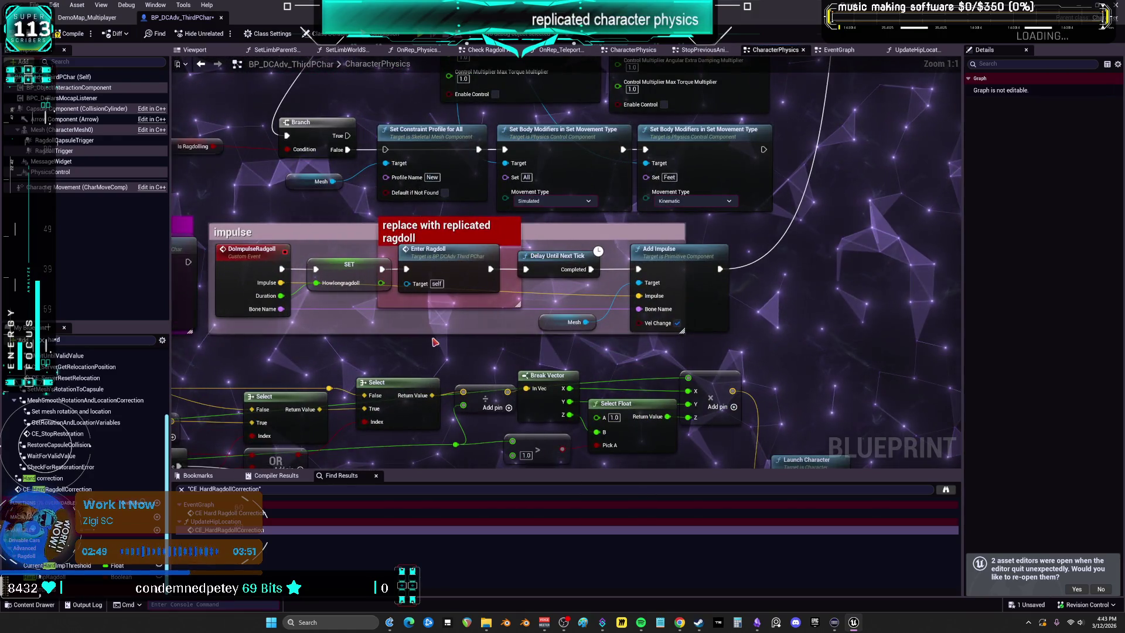
{"action": "key", "text": "ctrl+v"}
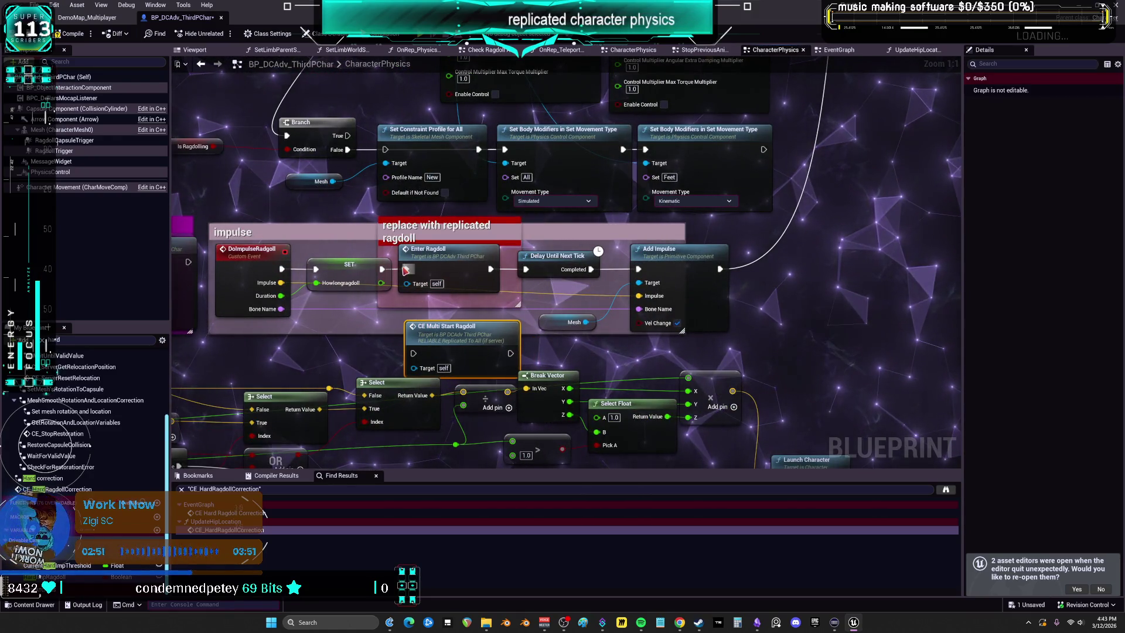
{"action": "left_click_drag", "start_coordinate": [406, 269], "coordinate": [413, 353]}
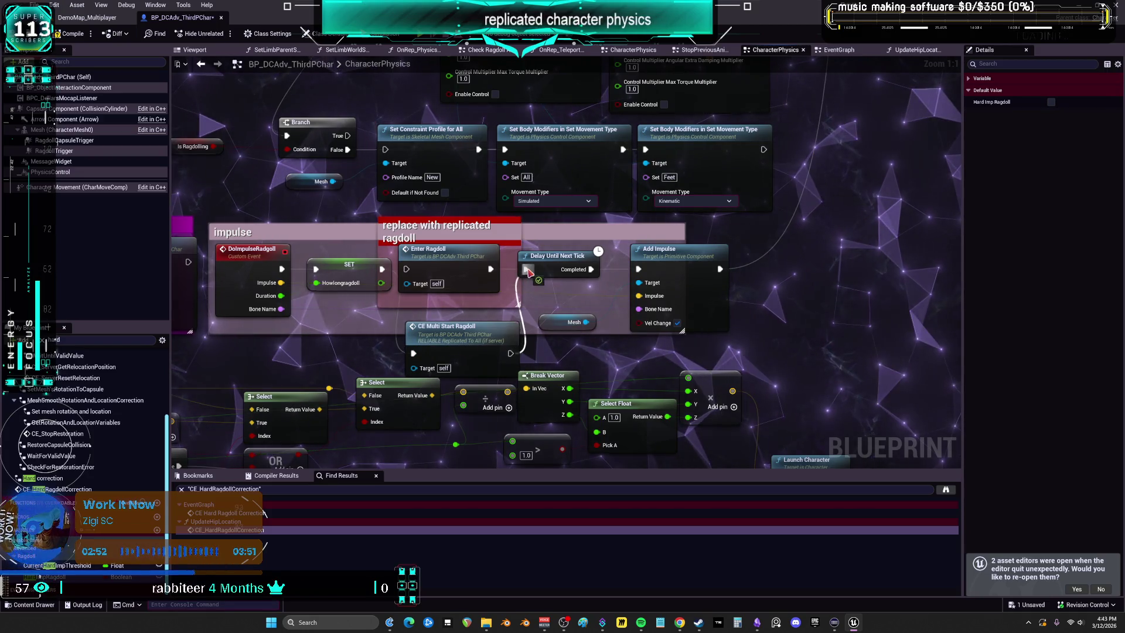
{"action": "left_click_drag", "start_coordinate": [528, 271], "coordinate": [523, 271]}
{"action": "left_click", "coordinate": [472, 352]}
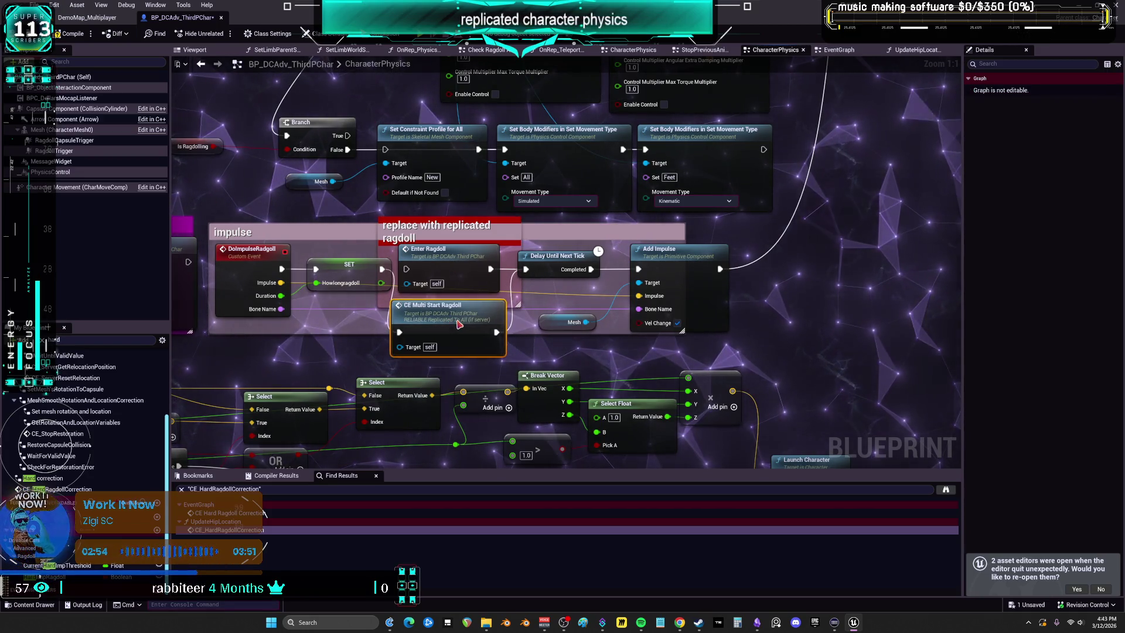
{"action": "scroll", "coordinate": [603, 333], "scroll_direction": "down", "scroll_amount": 3}
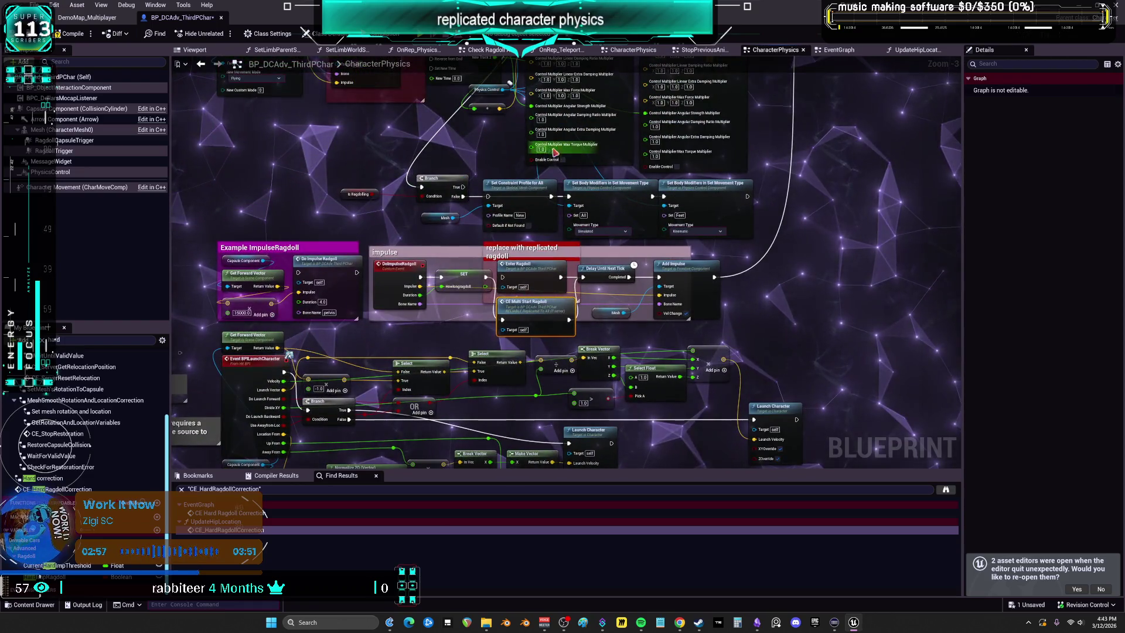
{"action": "scroll", "coordinate": [598, 310], "scroll_direction": "up", "scroll_amount": 3}
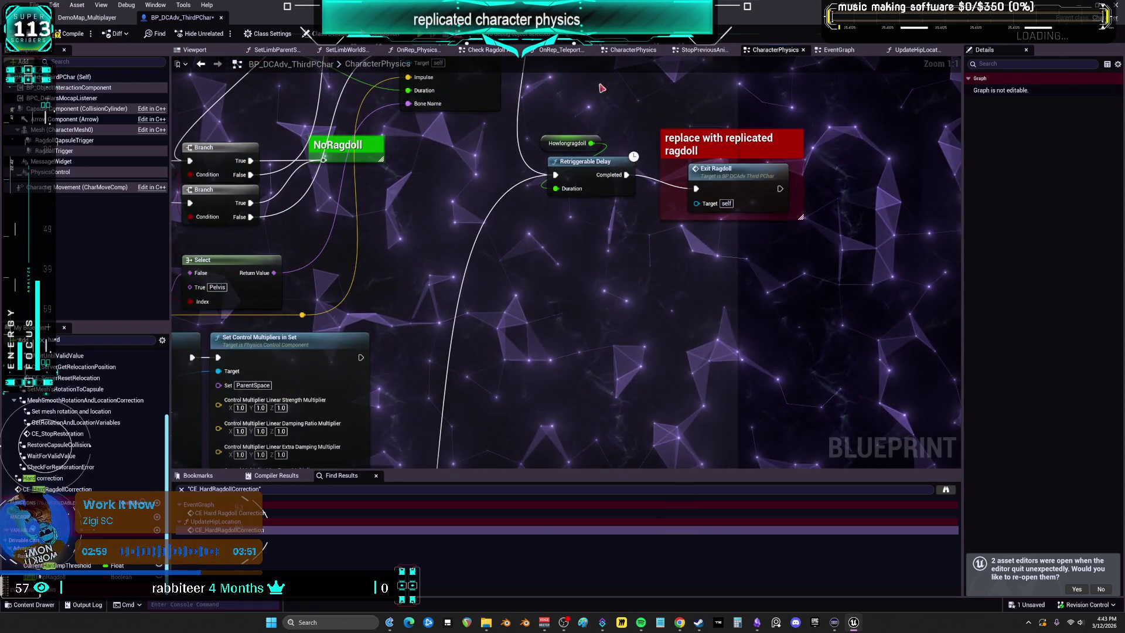
Check the CE_Multi_EndRagdoll event's name in the EventGraph, then return to CharacterPhysics.
{"action": "left_click", "coordinate": [911, 50]}
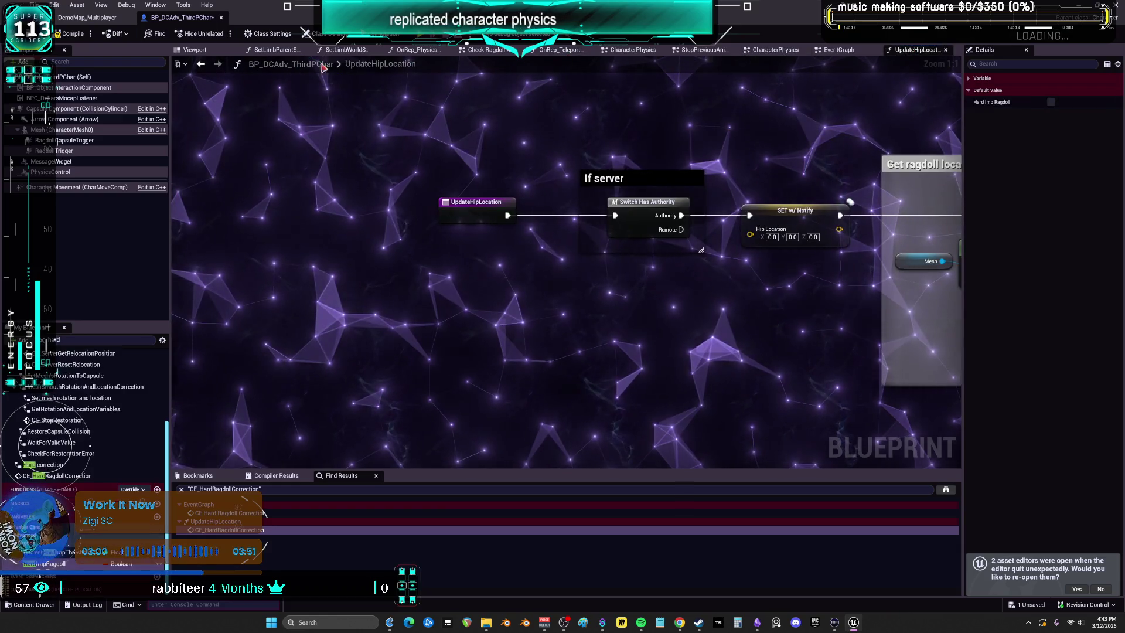
{"action": "left_click", "coordinate": [839, 50]}
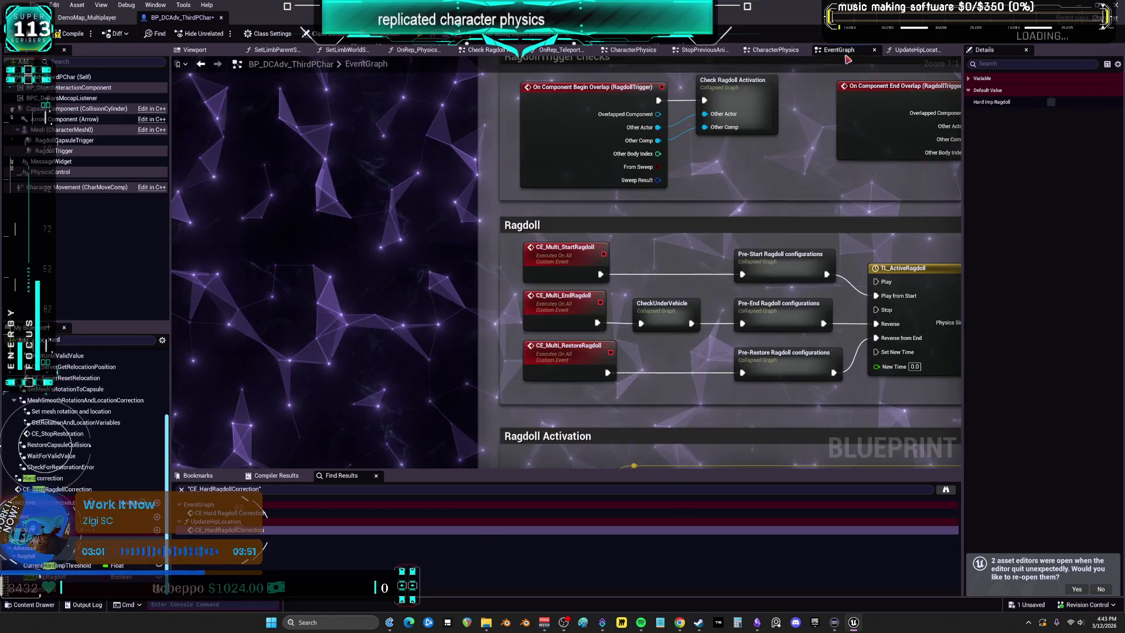
{"action": "left_click", "coordinate": [572, 319]}
{"action": "key", "text": "F2"}
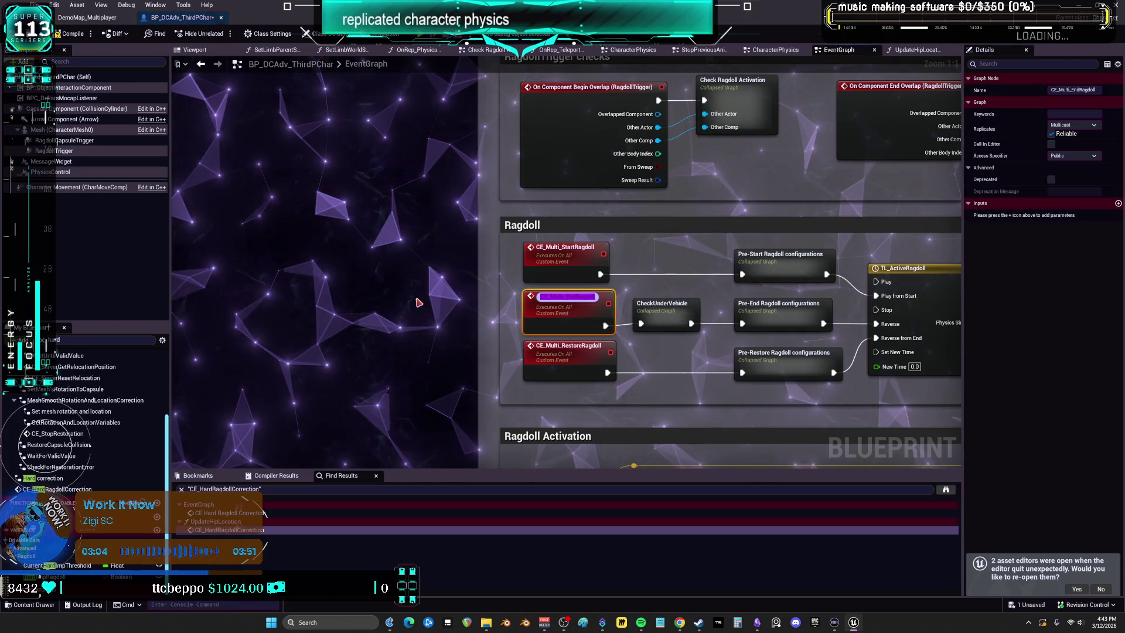
{"action": "left_click", "coordinate": [913, 50]}
{"action": "left_click", "coordinate": [775, 50]}
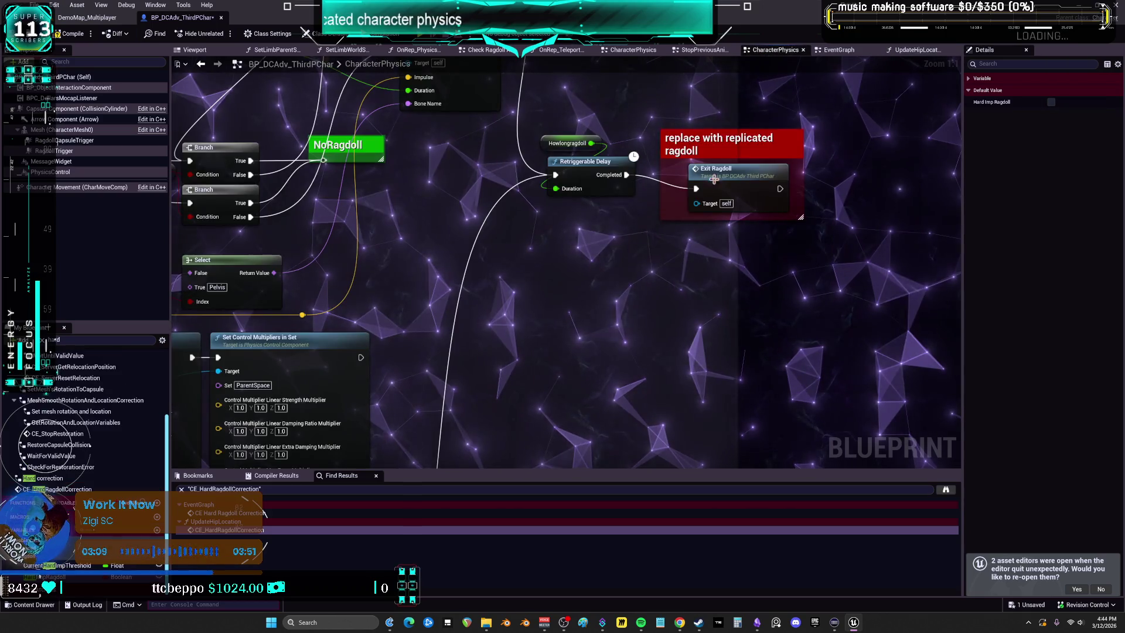
Add a CE Multi End Ragdoll call via 'multi end' and reroute the delay's Completed wire onto it.
{"action": "right_click", "coordinate": [658, 272]}
{"action": "type", "text": "multi end"}
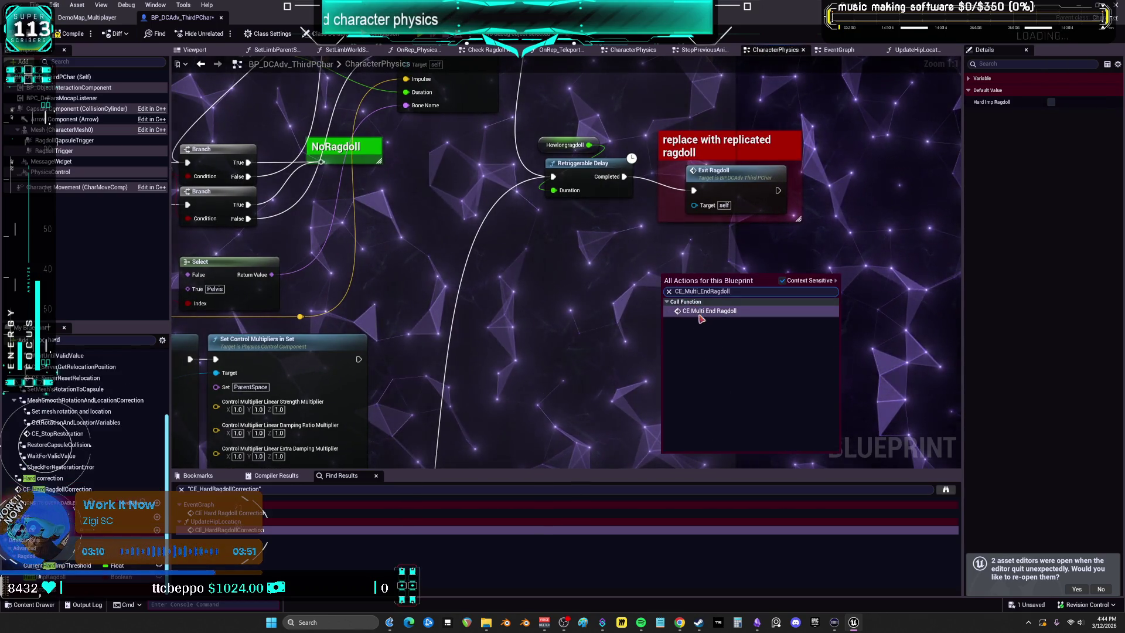
{"action": "key", "text": "Return"}
{"action": "left_click_drag", "start_coordinate": [694, 190], "coordinate": [665, 302]}
{"action": "left_click", "coordinate": [717, 263]}
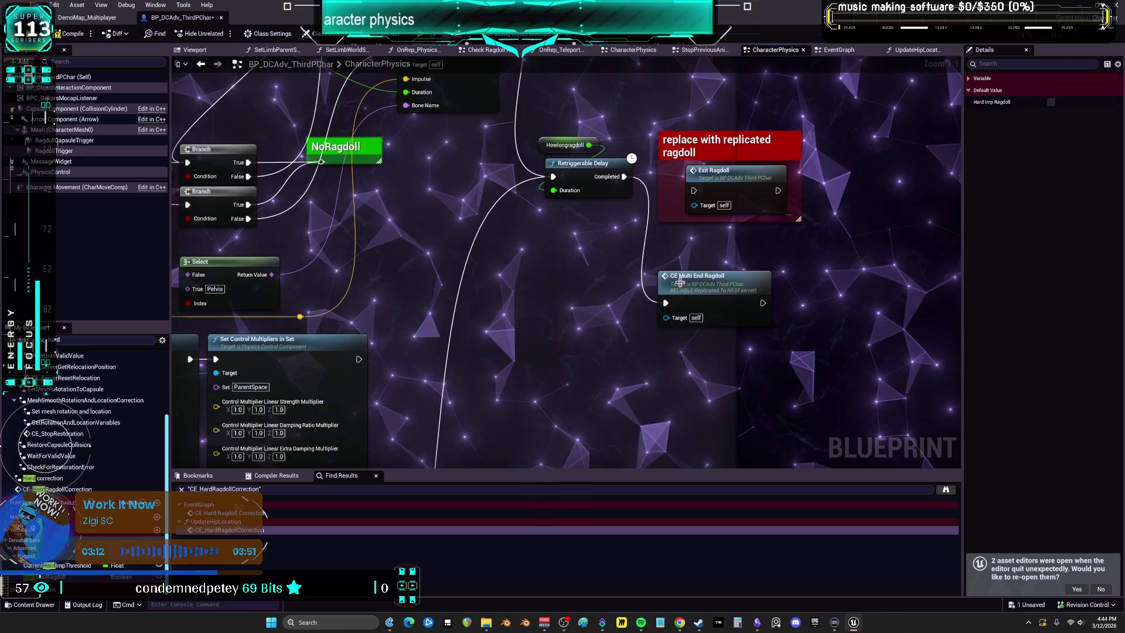
{"action": "scroll", "coordinate": [717, 263], "scroll_direction": "down", "scroll_amount": 6}
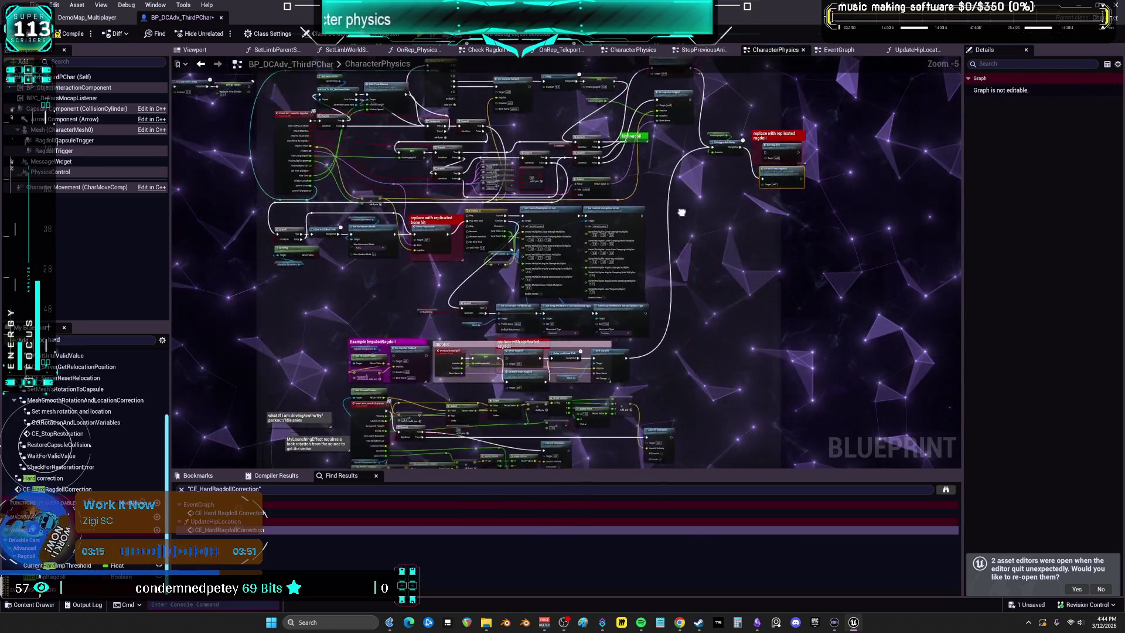
Start a multiplayer preview of DemoMap_Multiplayer and enlarge the client window.
{"action": "left_click", "coordinate": [88, 17]}
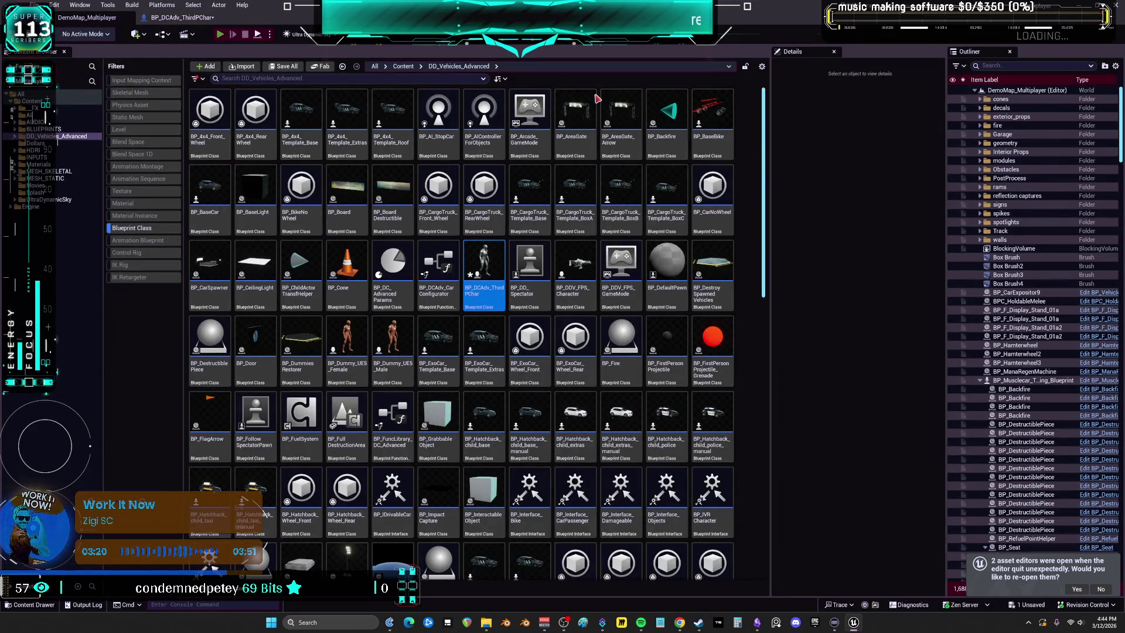
{"action": "key", "text": "alt+p"}
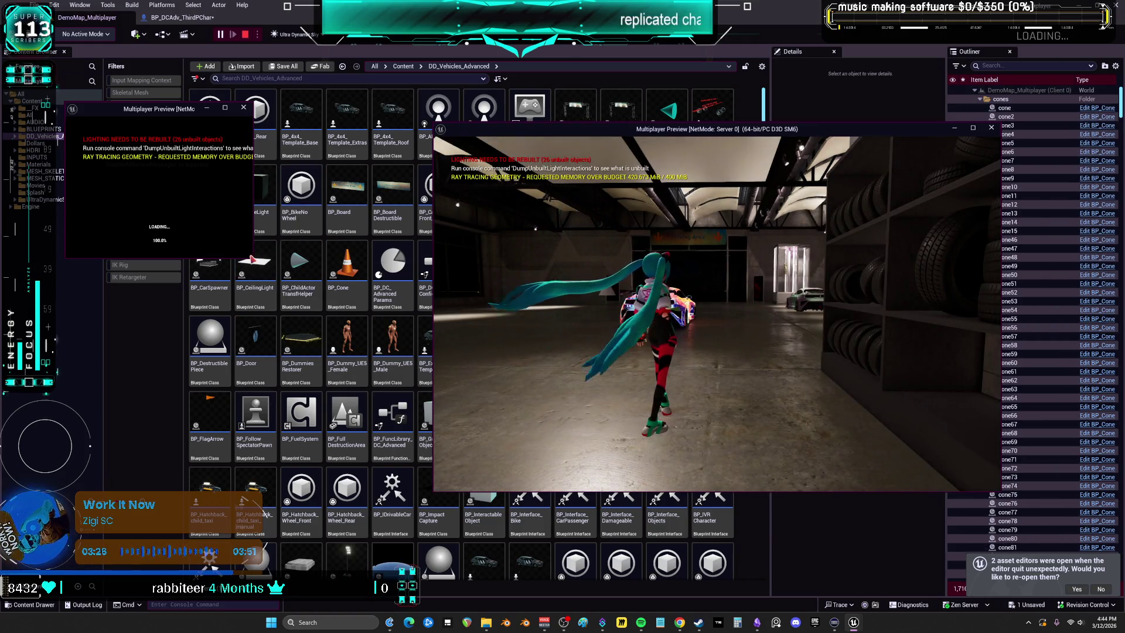
{"action": "left_click_drag", "start_coordinate": [253, 260], "coordinate": [370, 461]}
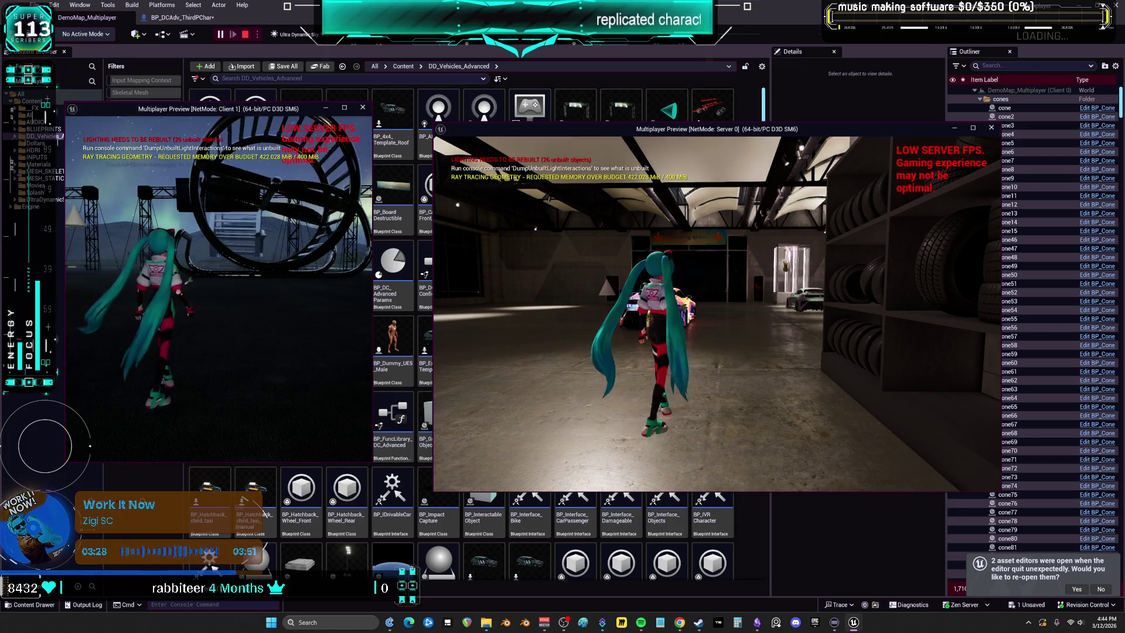
Run the server and client characters through the dark area toward the yellow block figure.
{"action": "key", "text": "w"}
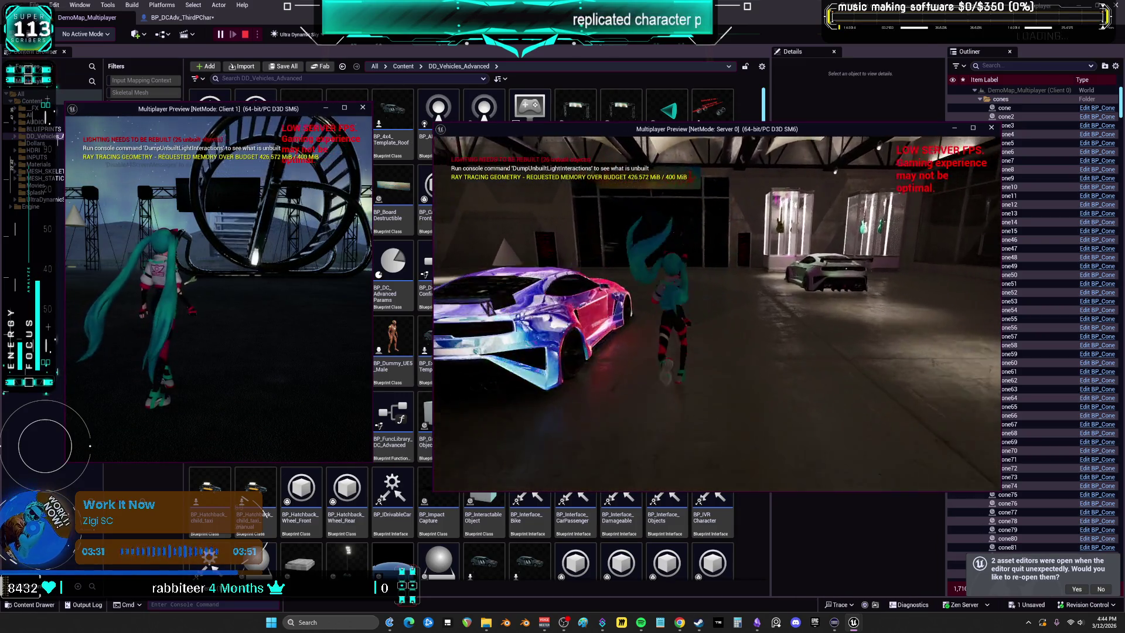
{"action": "key", "text": "w"}
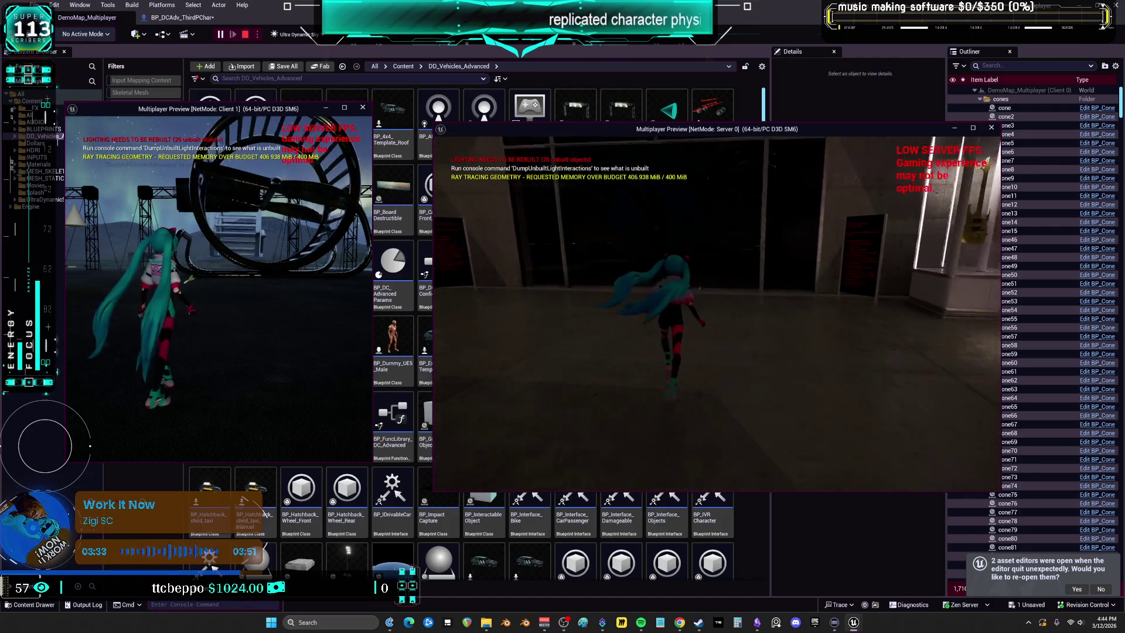
{"action": "key", "text": "w"}
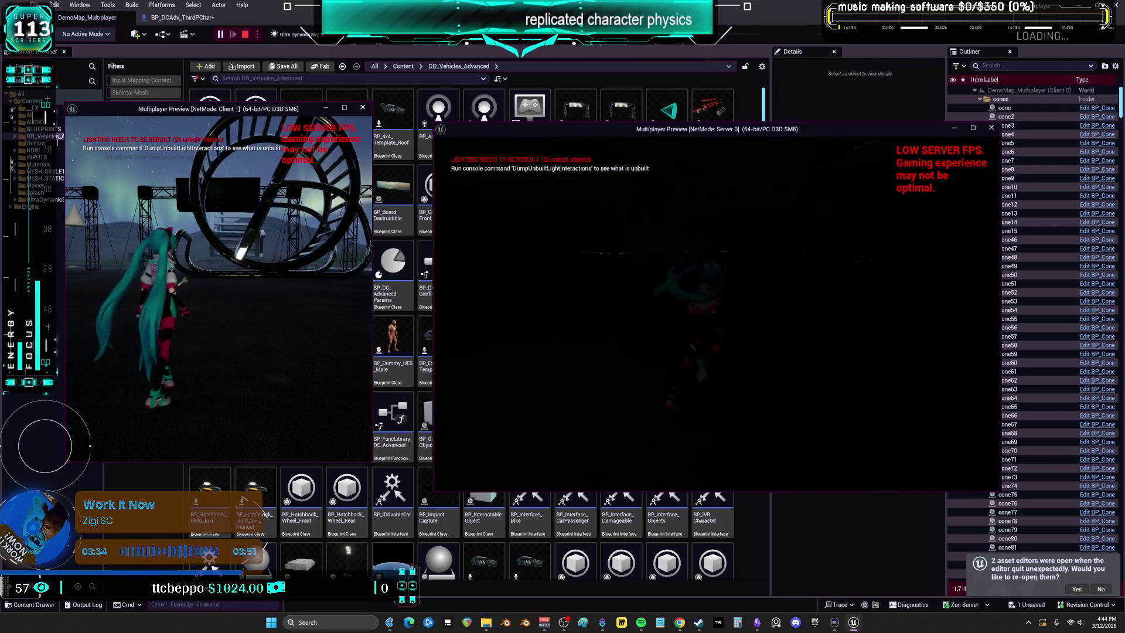
{"action": "key", "text": "w"}
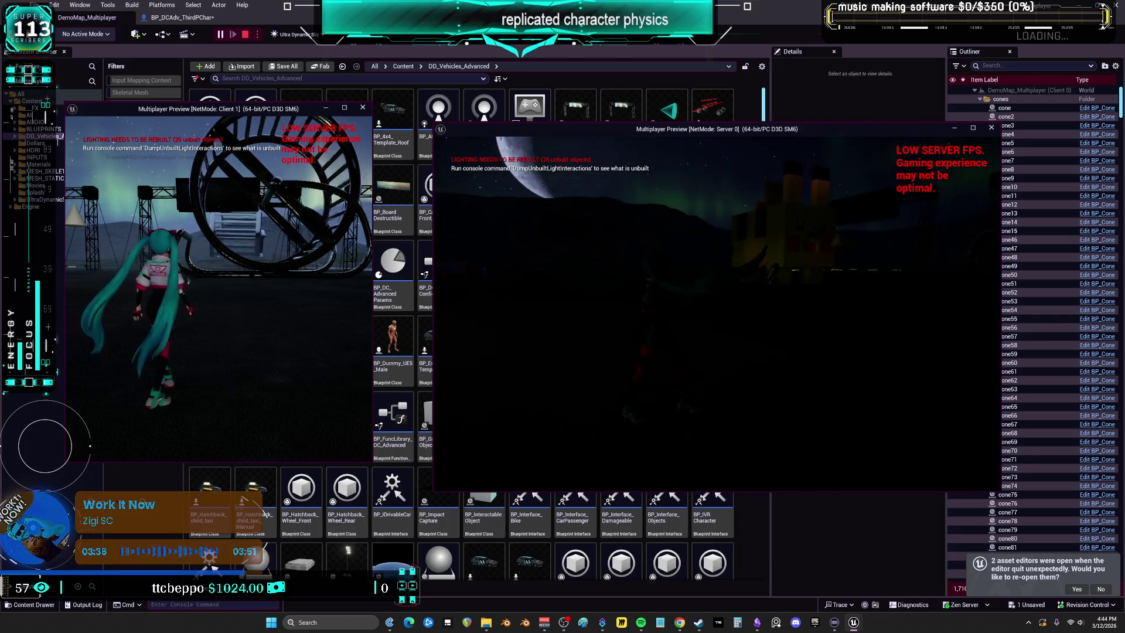
{"action": "key", "text": "w"}
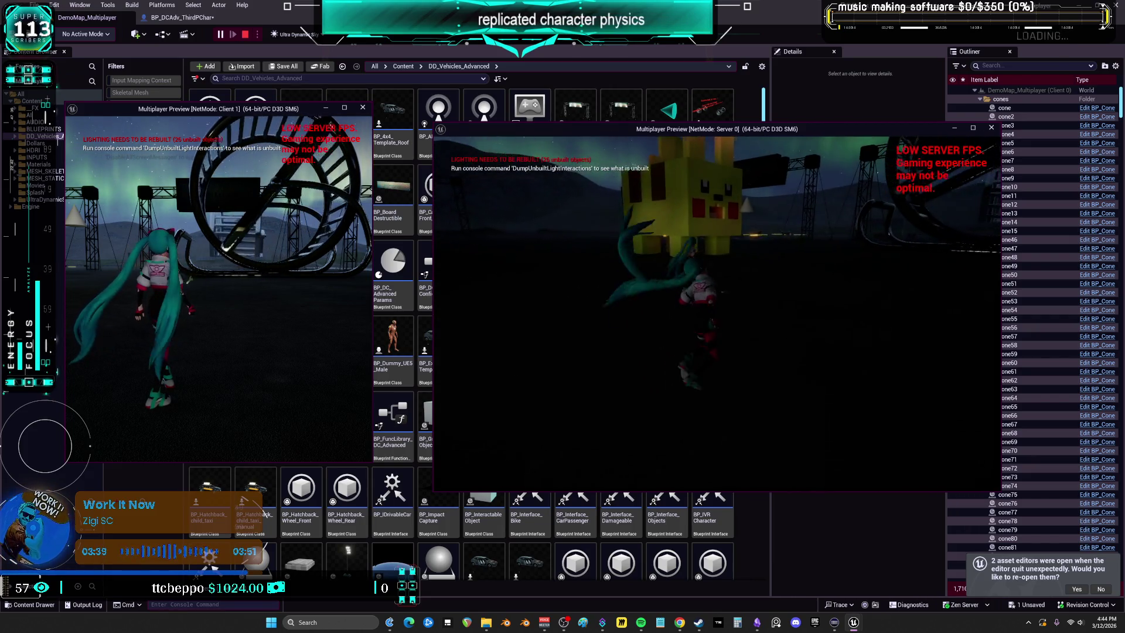
{"action": "key", "text": "w"}
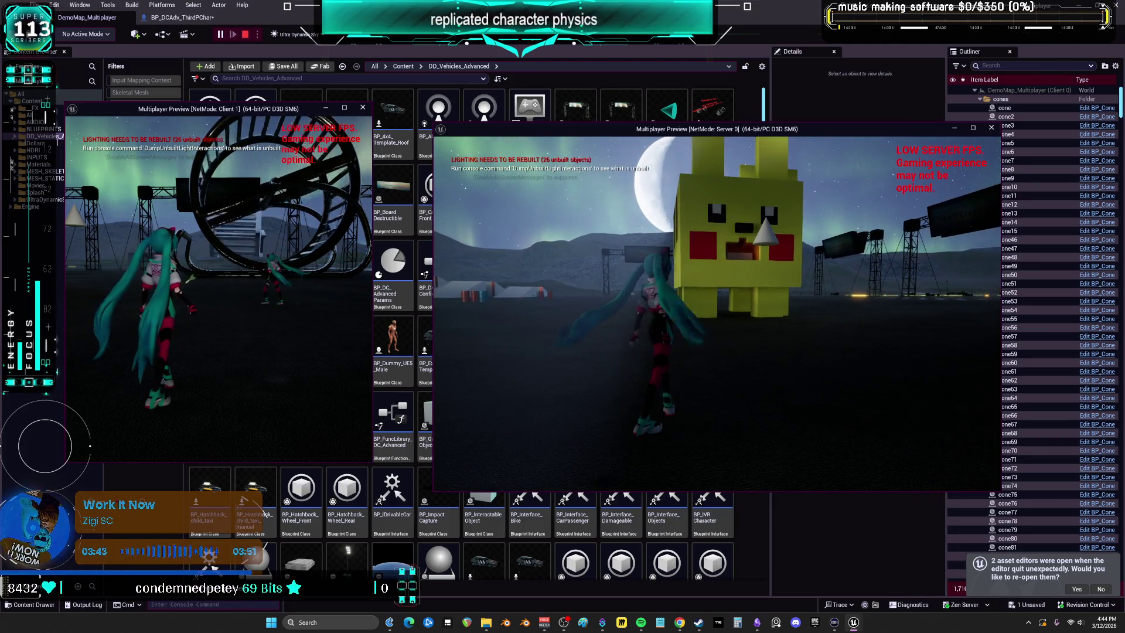
{"action": "key", "text": "w"}
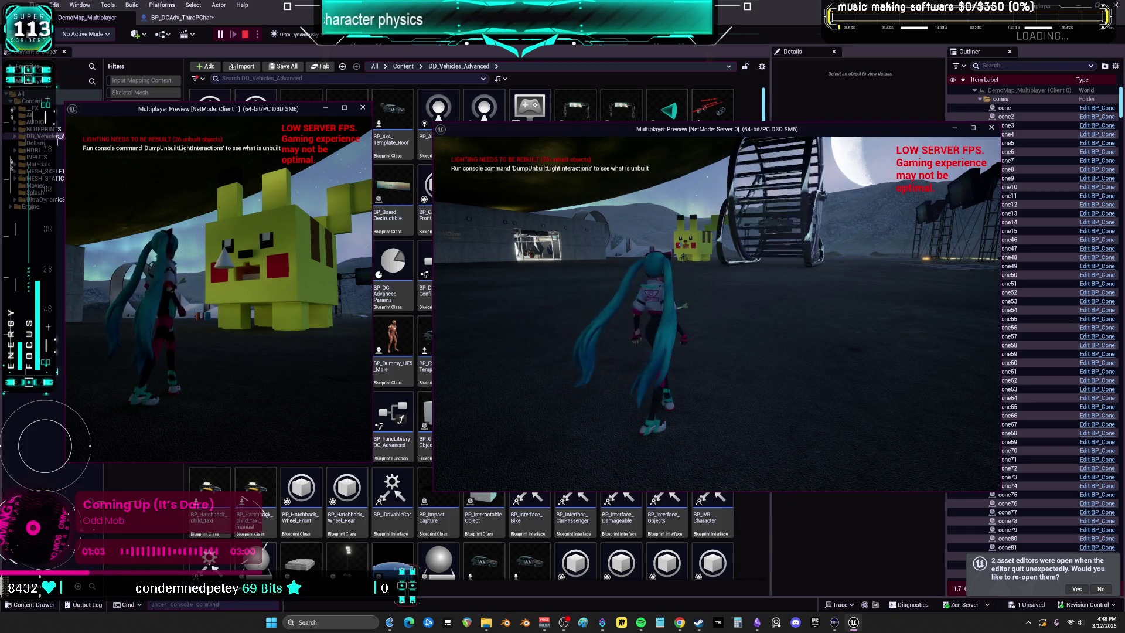
Jump and run the server character past the Pikachu statue.
{"action": "key", "text": "space"}
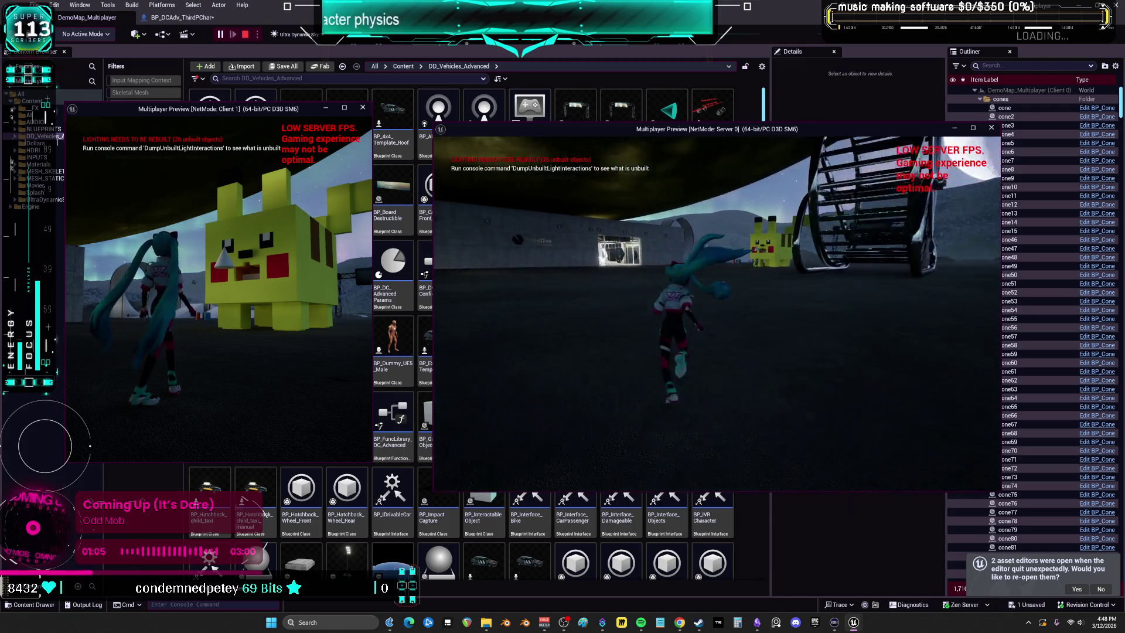
{"action": "key", "text": "w"}
{"action": "key", "text": "w"}
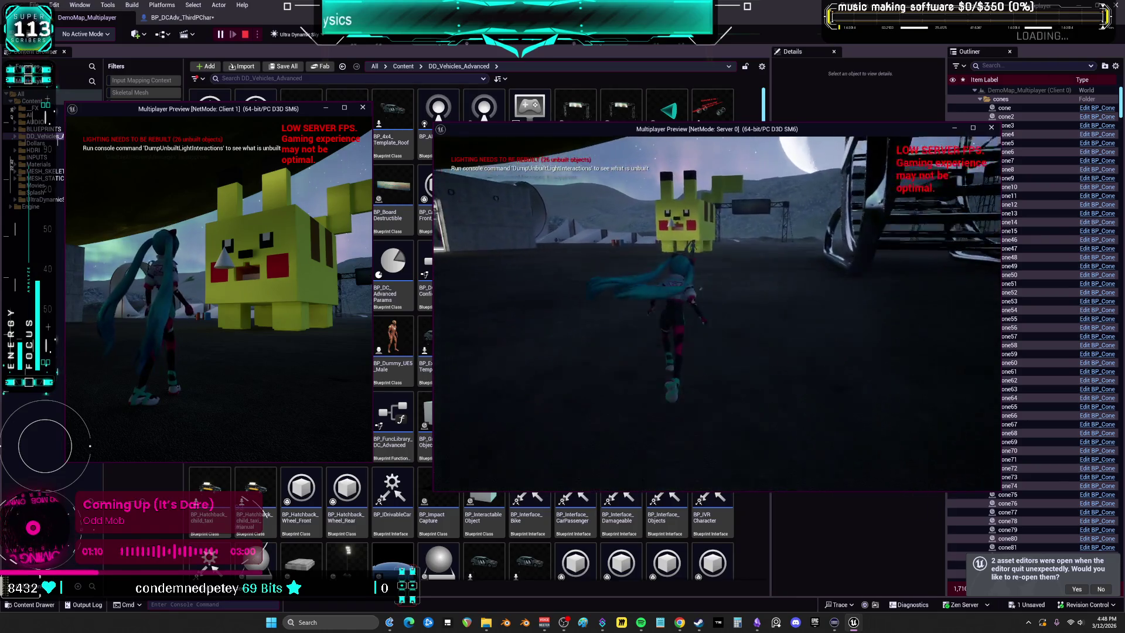
{"action": "key", "text": "w"}
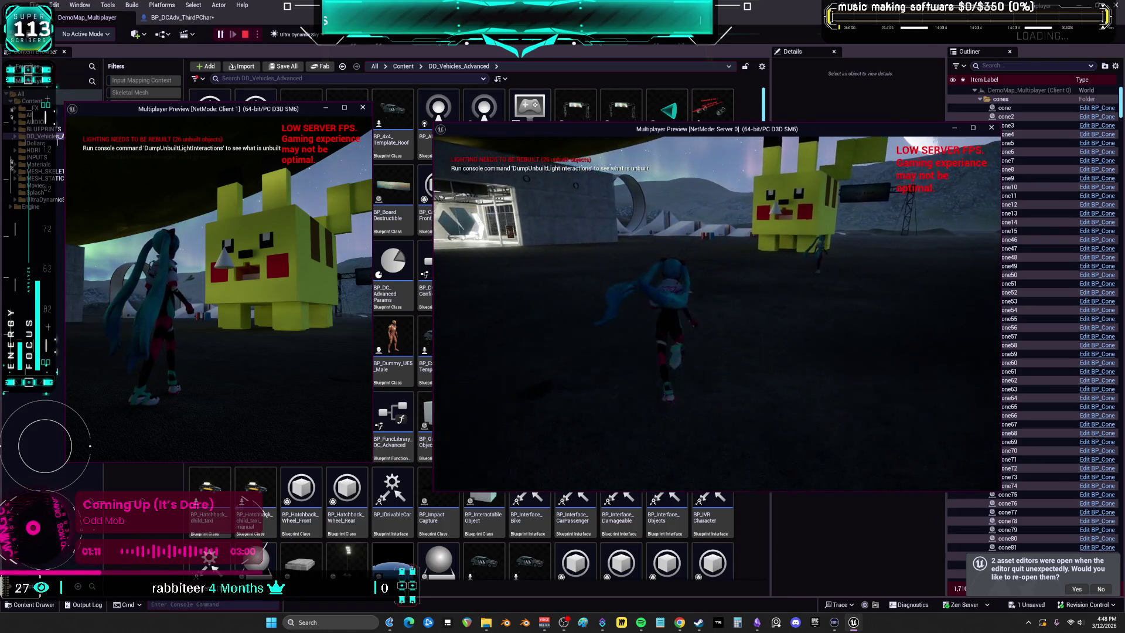
{"action": "key", "text": "w"}
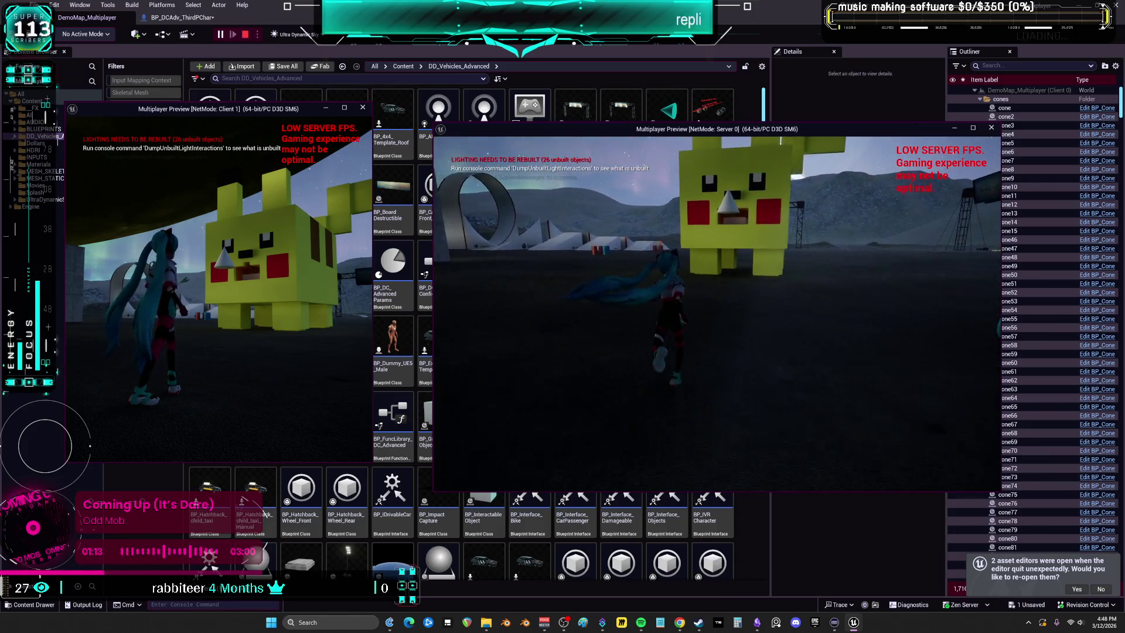
{"action": "key", "text": "w"}
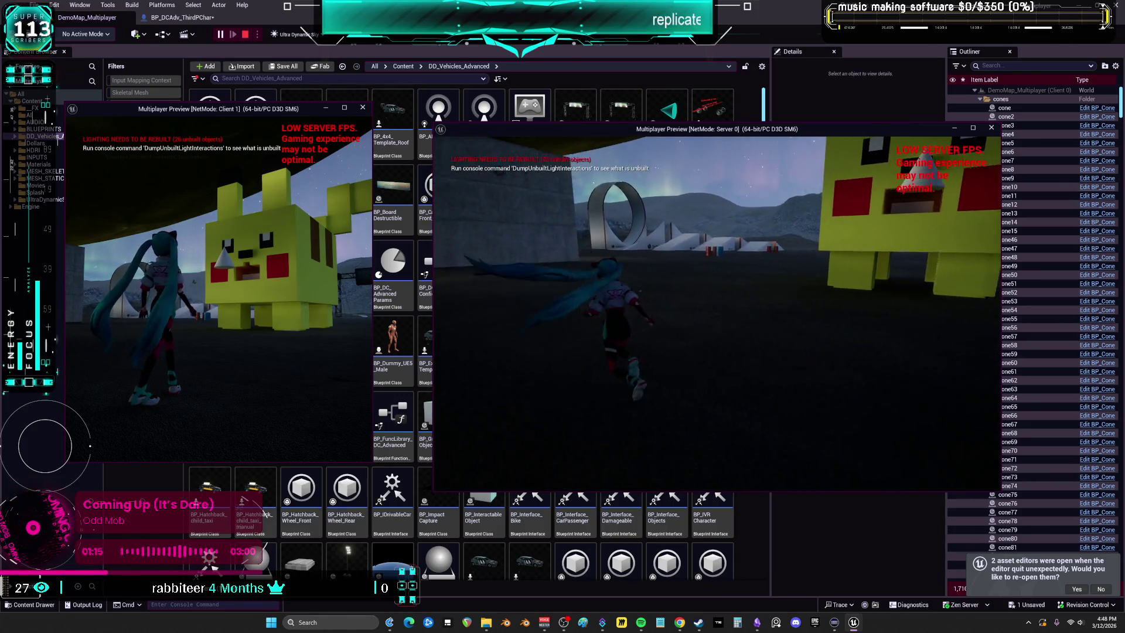
Steer the server character to the loop track, then move the client around the statue.
{"action": "key", "text": "w"}
{"action": "key", "text": "w"}
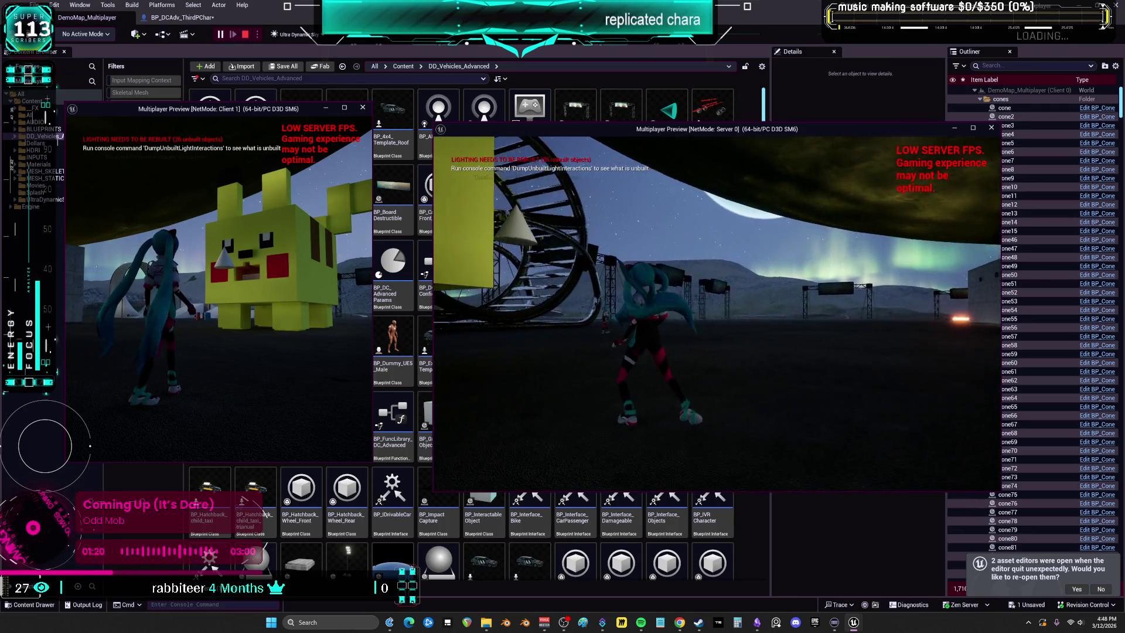
{"action": "key", "text": "w"}
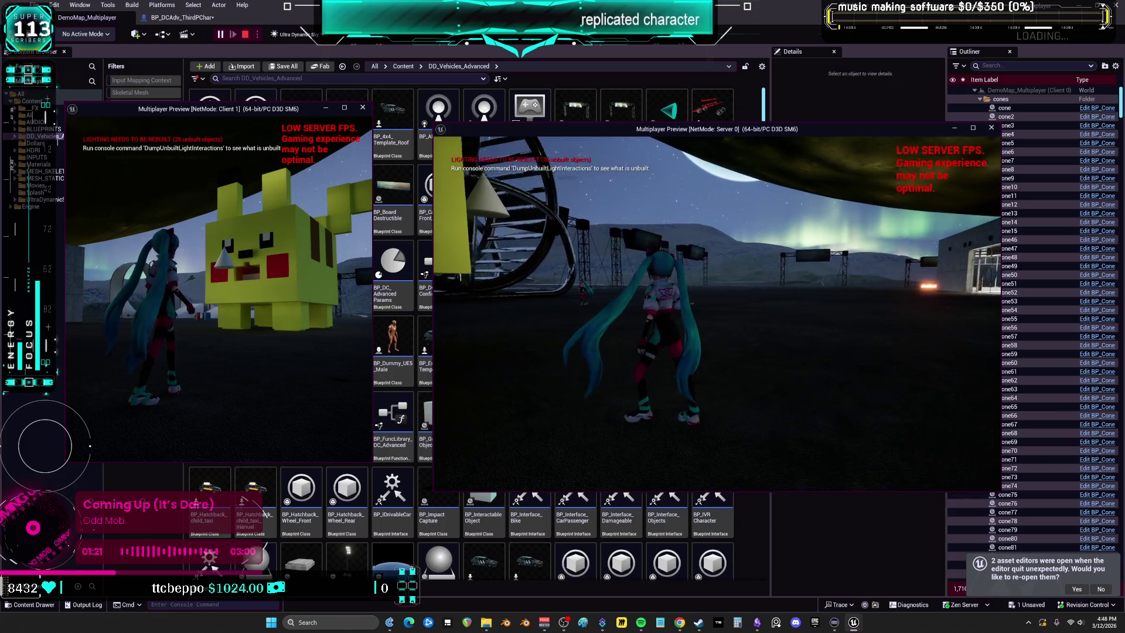
{"action": "key", "text": "w"}
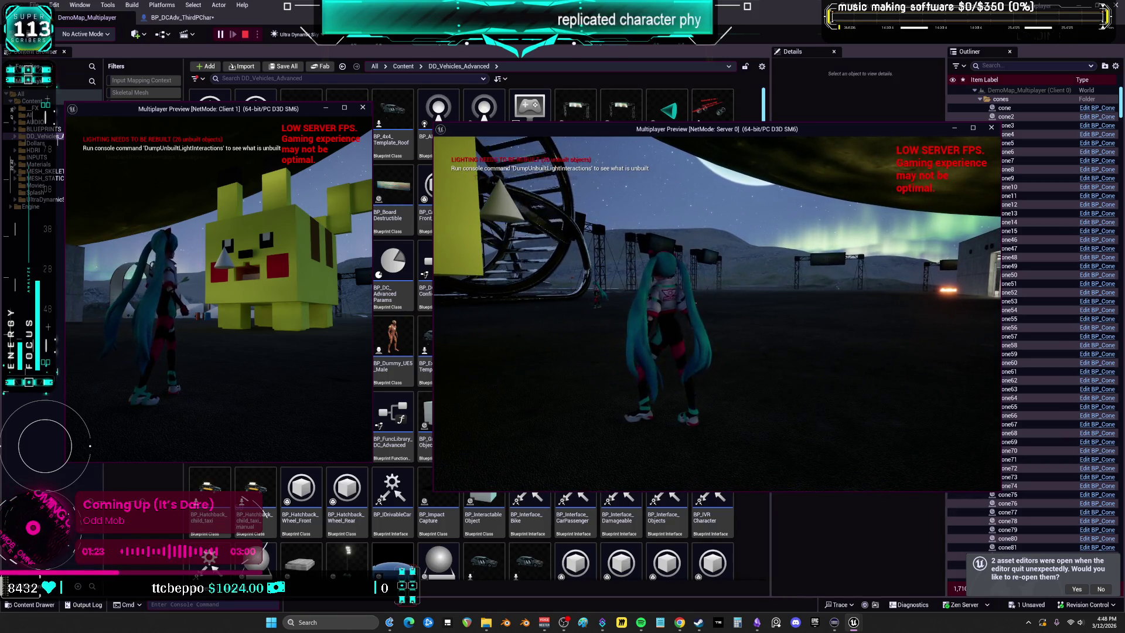
{"action": "key", "text": "w"}
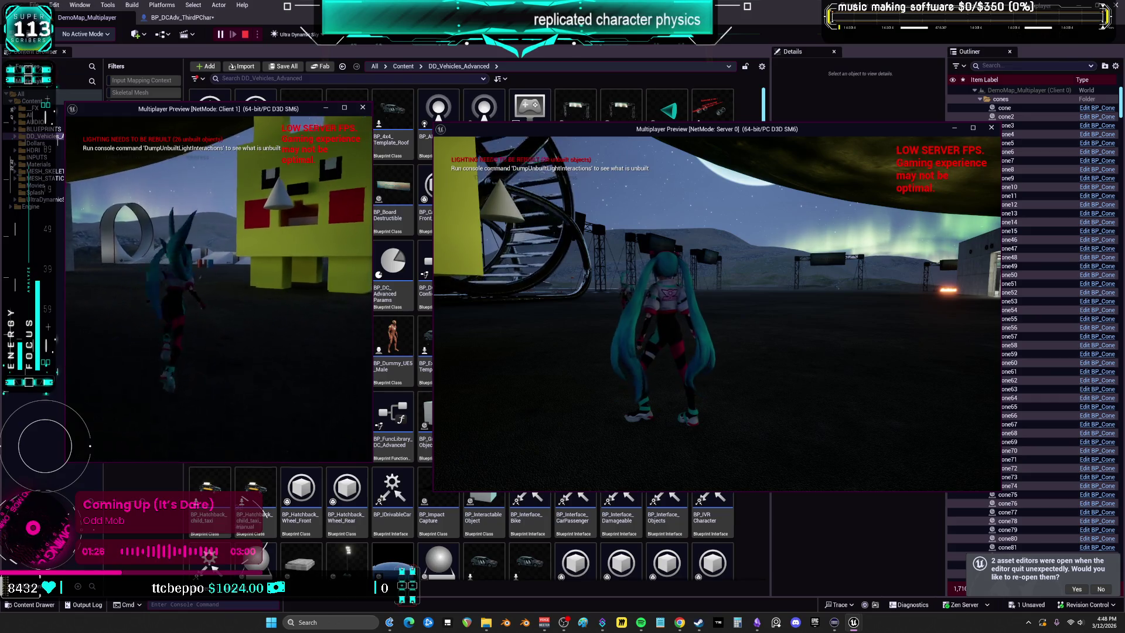
{"action": "key", "text": "w"}
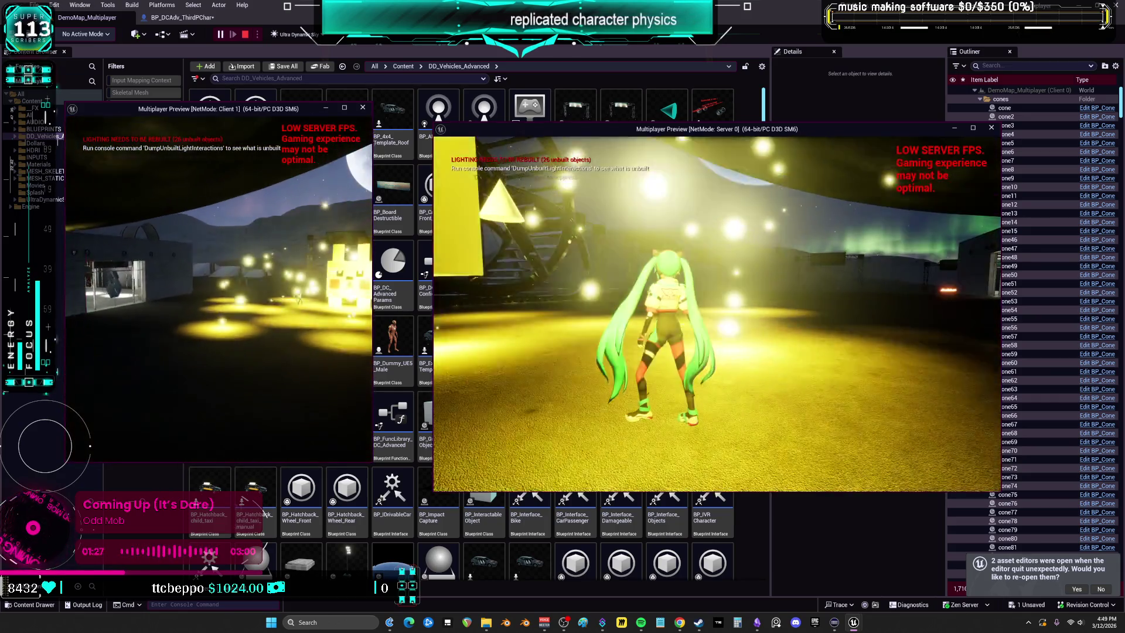
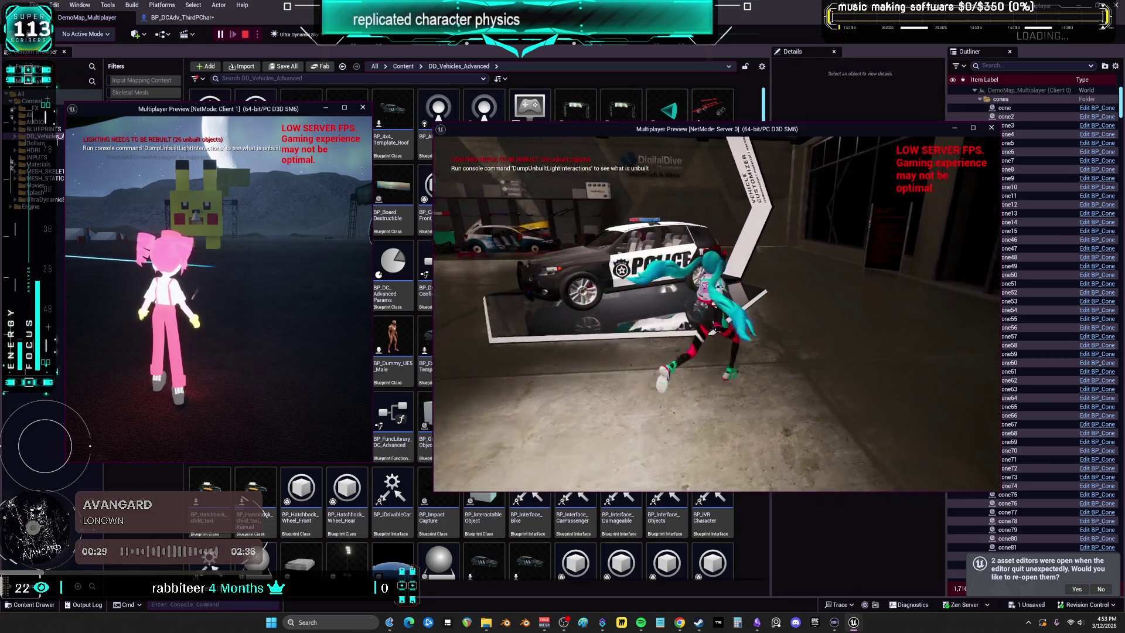
Enter the police car, drive forward, brake and reverse into the client character, then stop the multiplayer session.
{"action": "key", "text": "f"}
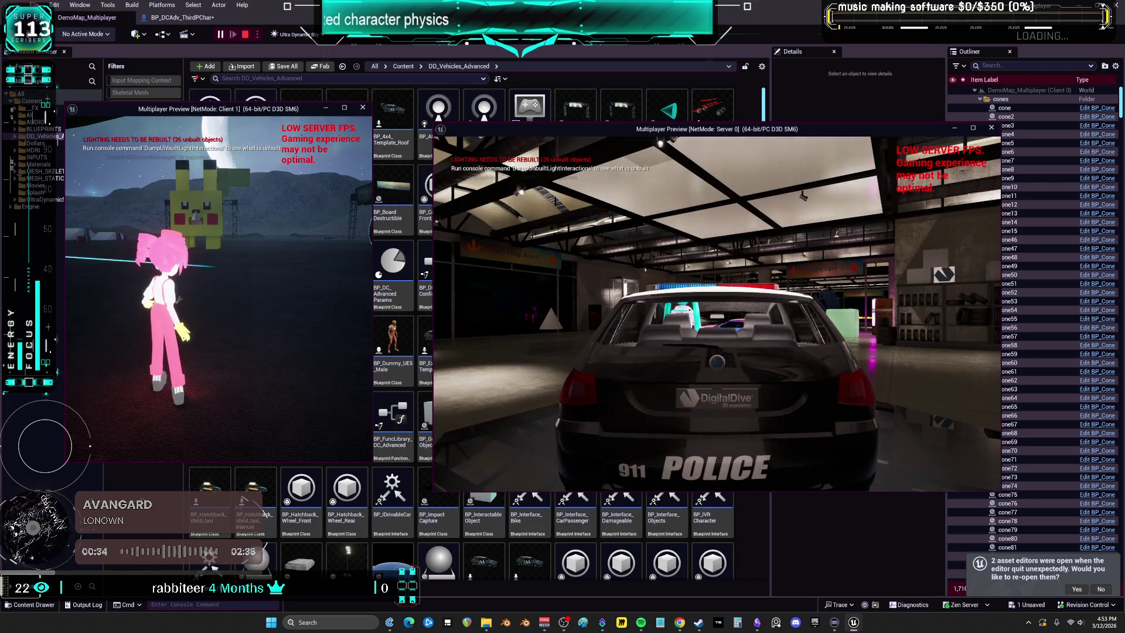
{"action": "key", "text": "w"}
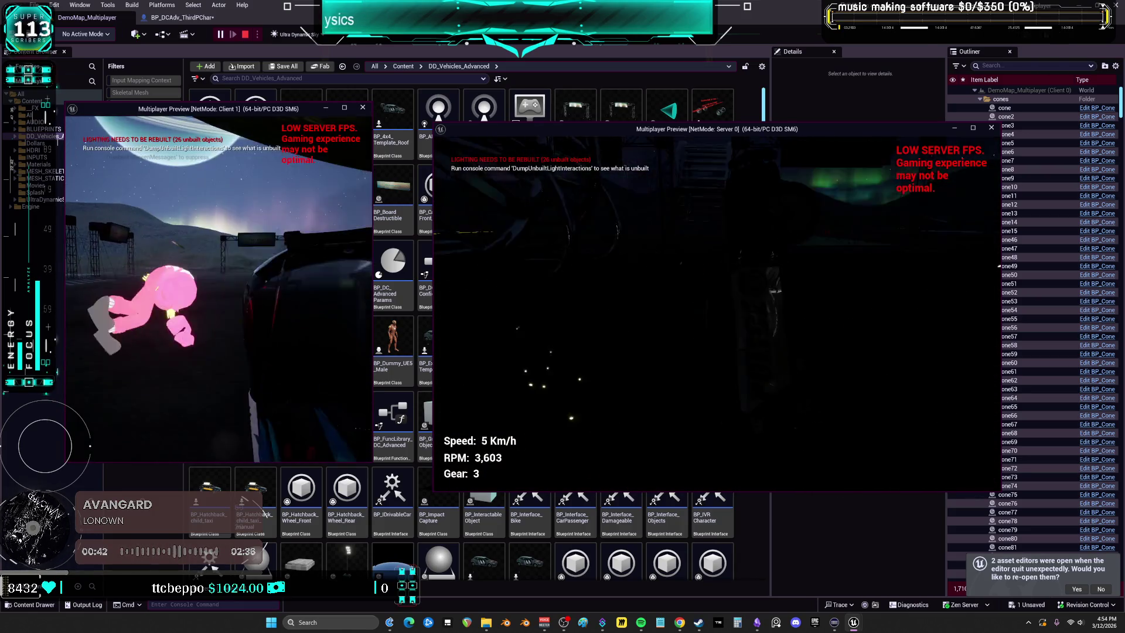
{"action": "key", "text": "s"}
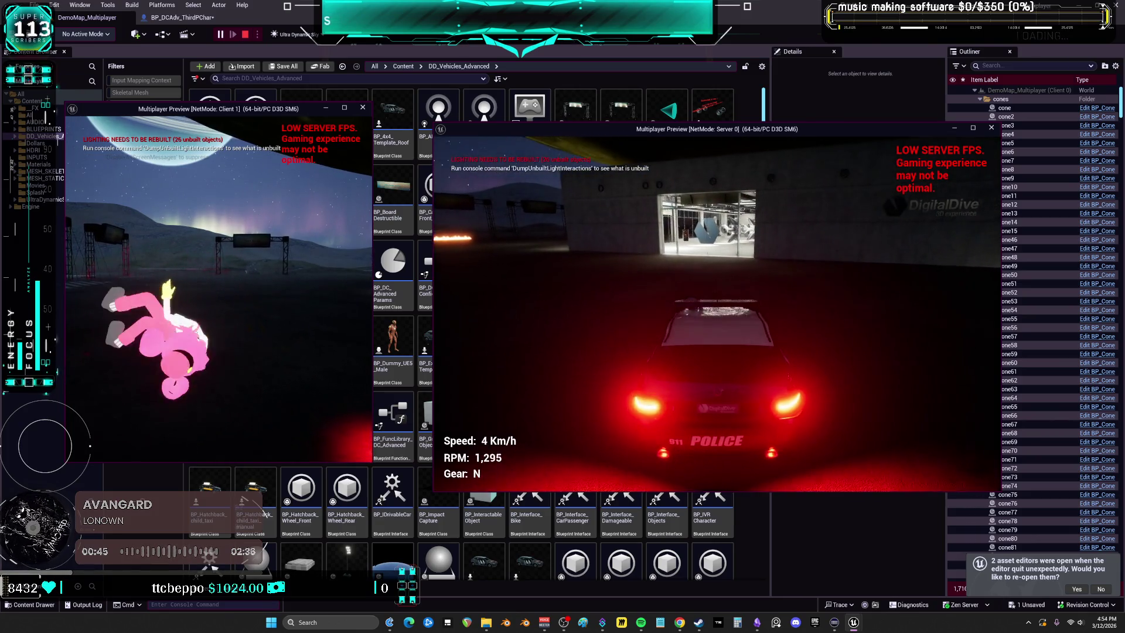
{"action": "key", "text": "w"}
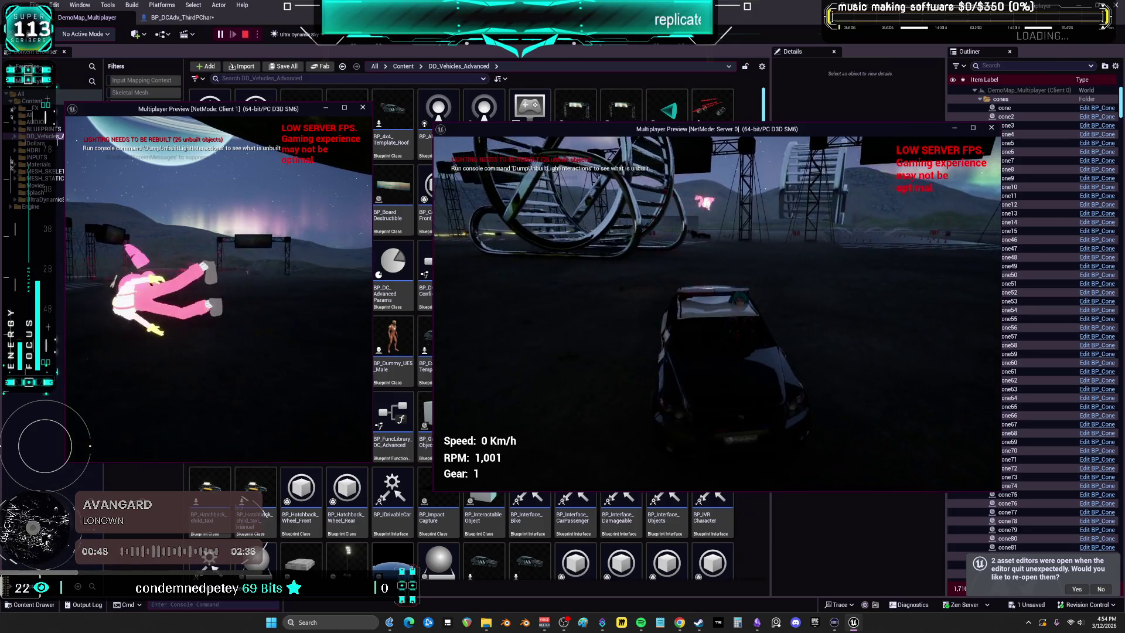
{"action": "key", "text": "s"}
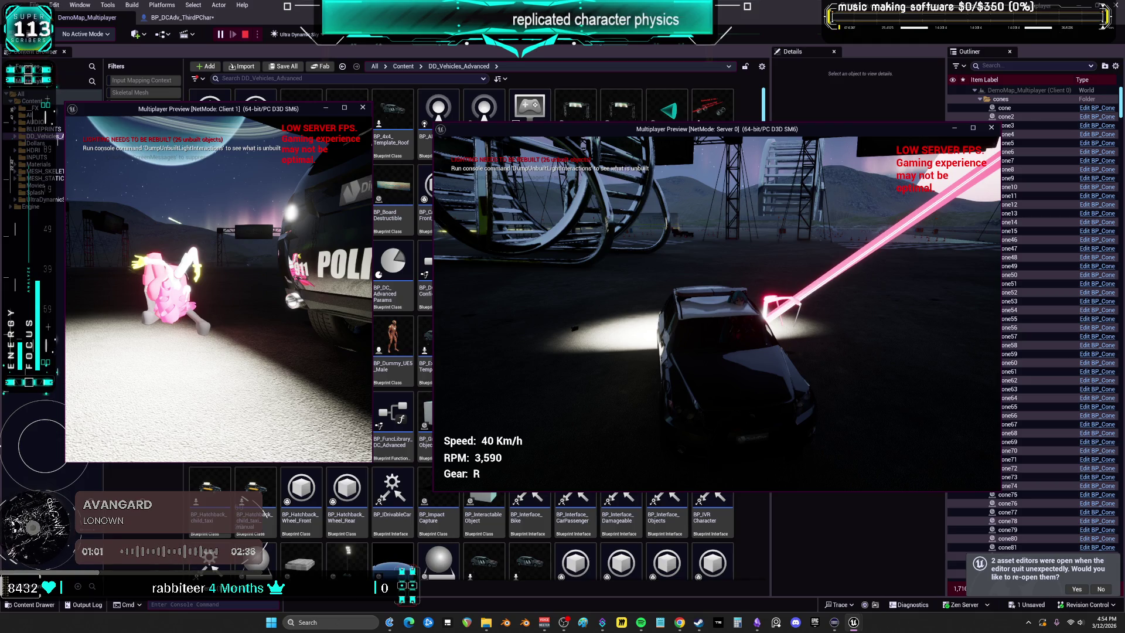
{"action": "key", "text": "Escape"}
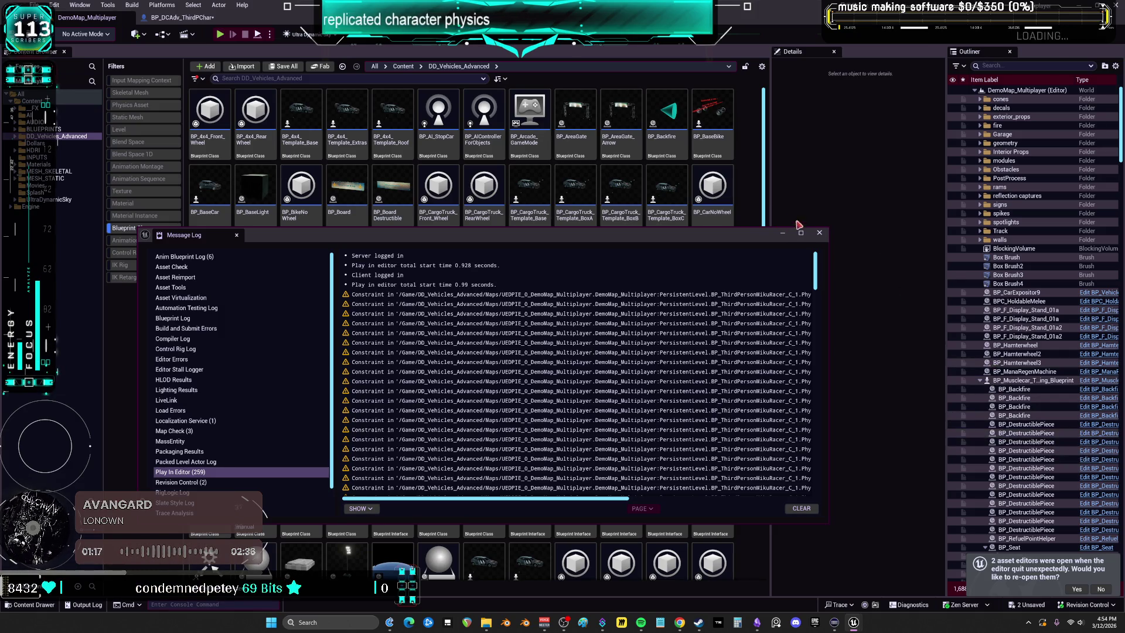
Scroll through the Message Log's Play In Editor physics constraint warnings, then close the log.
{"action": "scroll", "coordinate": [642, 464], "scroll_direction": "down", "scroll_amount": 2}
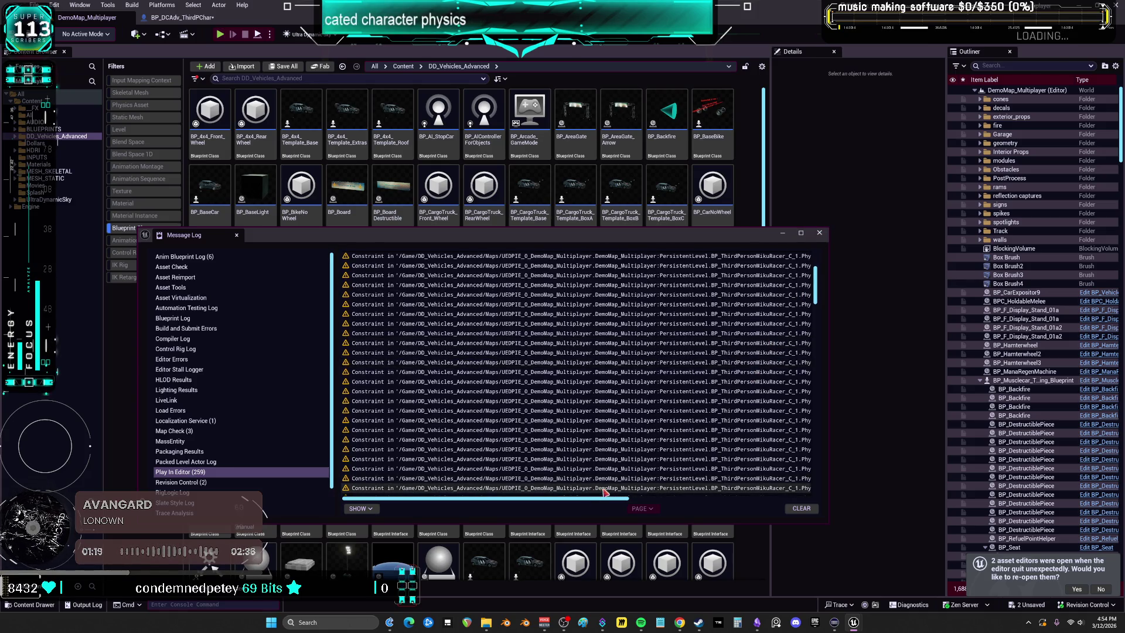
{"action": "left_click_drag", "start_coordinate": [613, 499], "coordinate": [806, 482]}
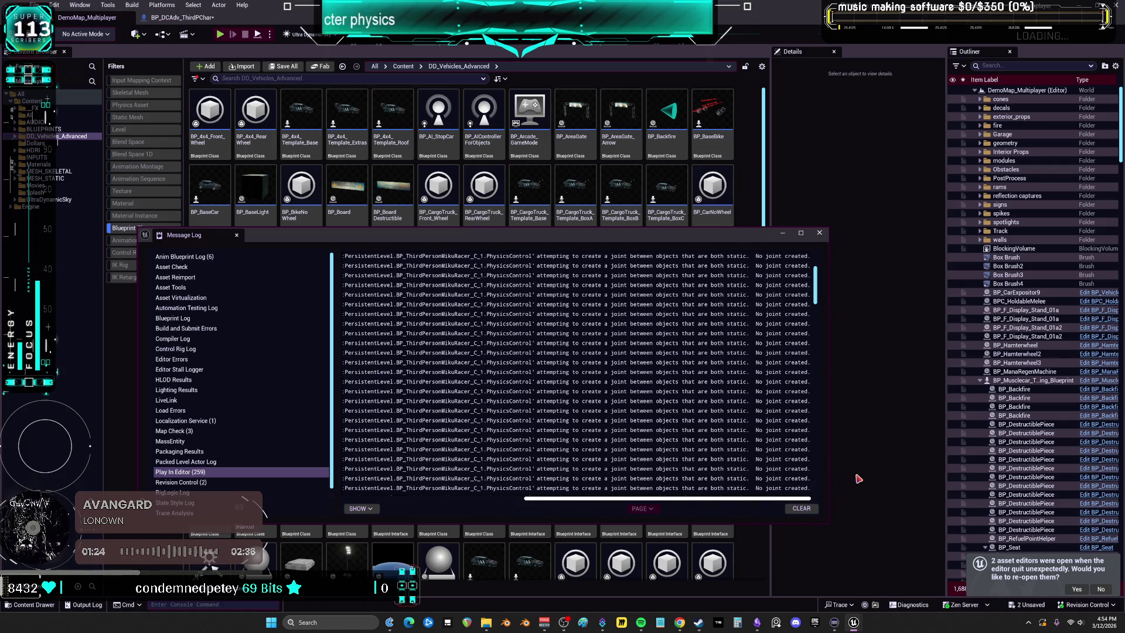
{"action": "scroll", "coordinate": [797, 481], "scroll_direction": "left", "scroll_amount": 10}
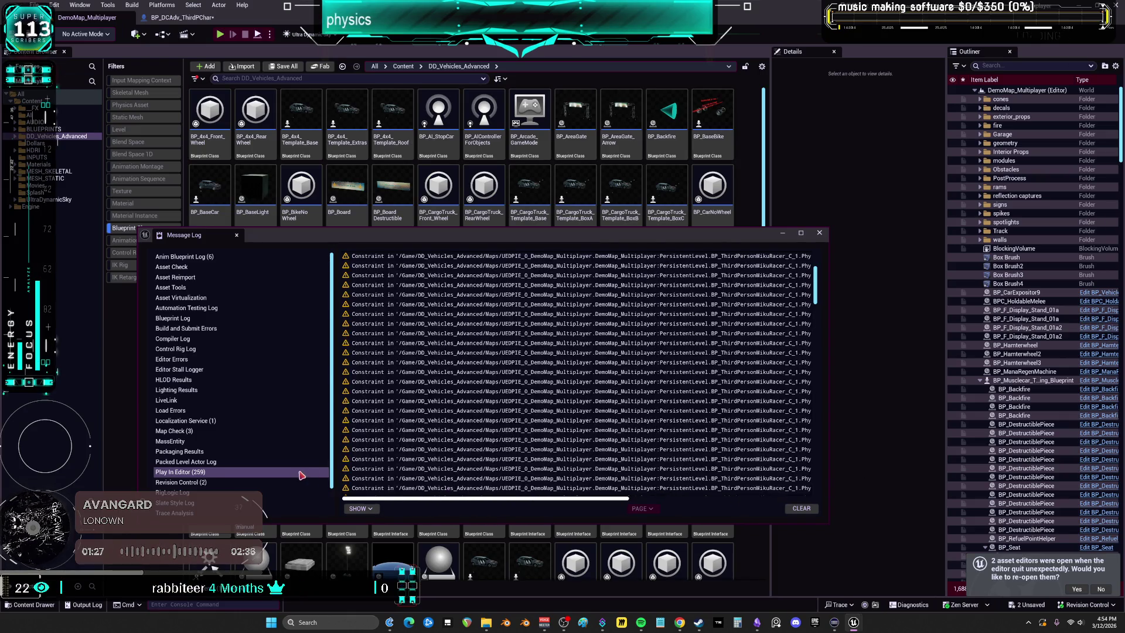
{"action": "scroll", "coordinate": [607, 484], "scroll_direction": "right", "scroll_amount": 10}
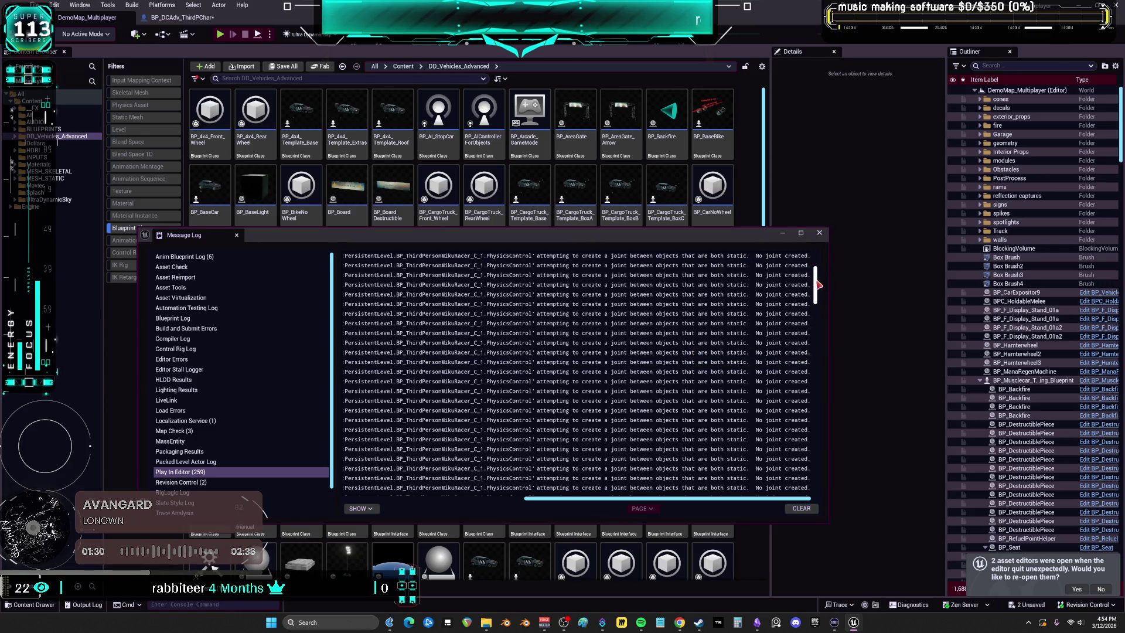
{"action": "left_click_drag", "start_coordinate": [821, 284], "coordinate": [812, 492]}
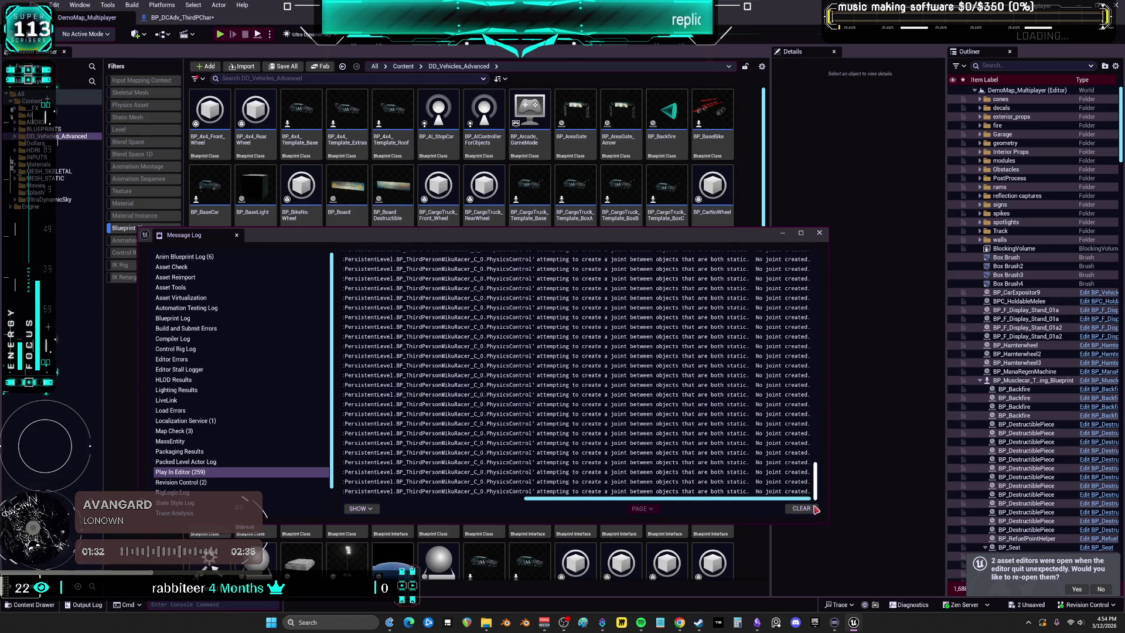
{"action": "scroll", "coordinate": [527, 445], "scroll_direction": "left", "scroll_amount": 10}
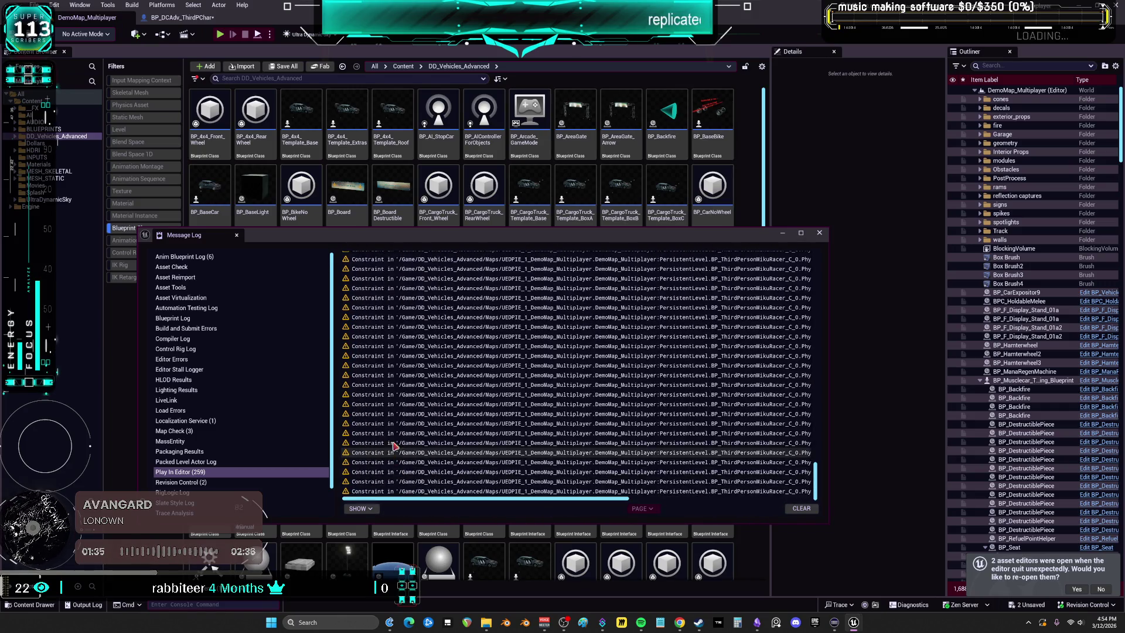
{"action": "scroll", "coordinate": [445, 390], "scroll_direction": "up", "scroll_amount": 3}
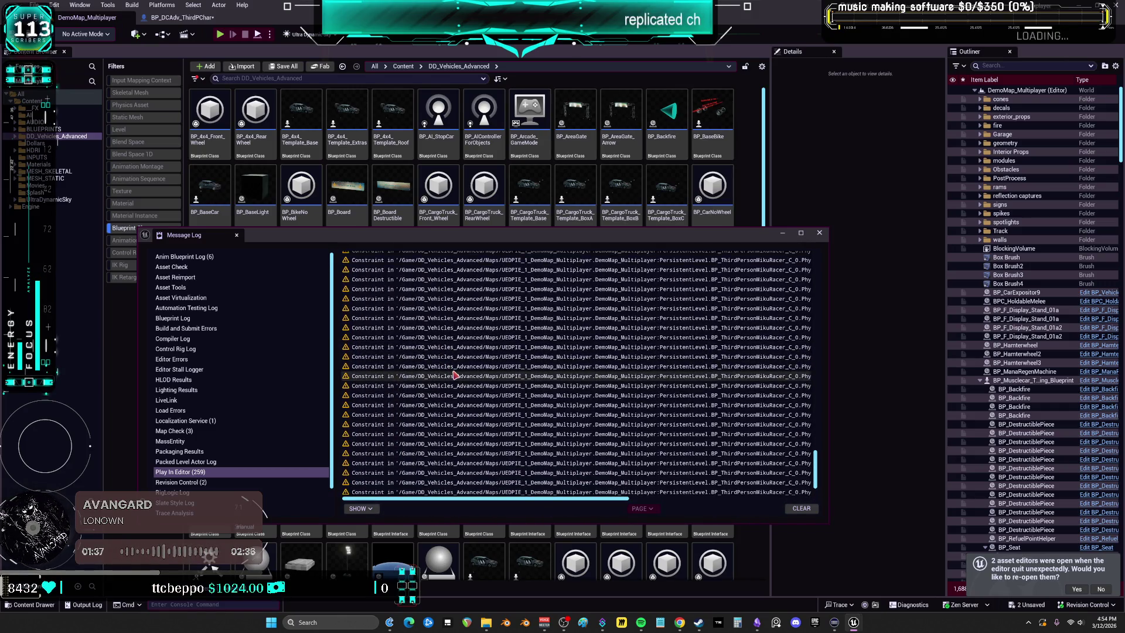
{"action": "scroll", "coordinate": [470, 382], "scroll_direction": "up", "scroll_amount": 6}
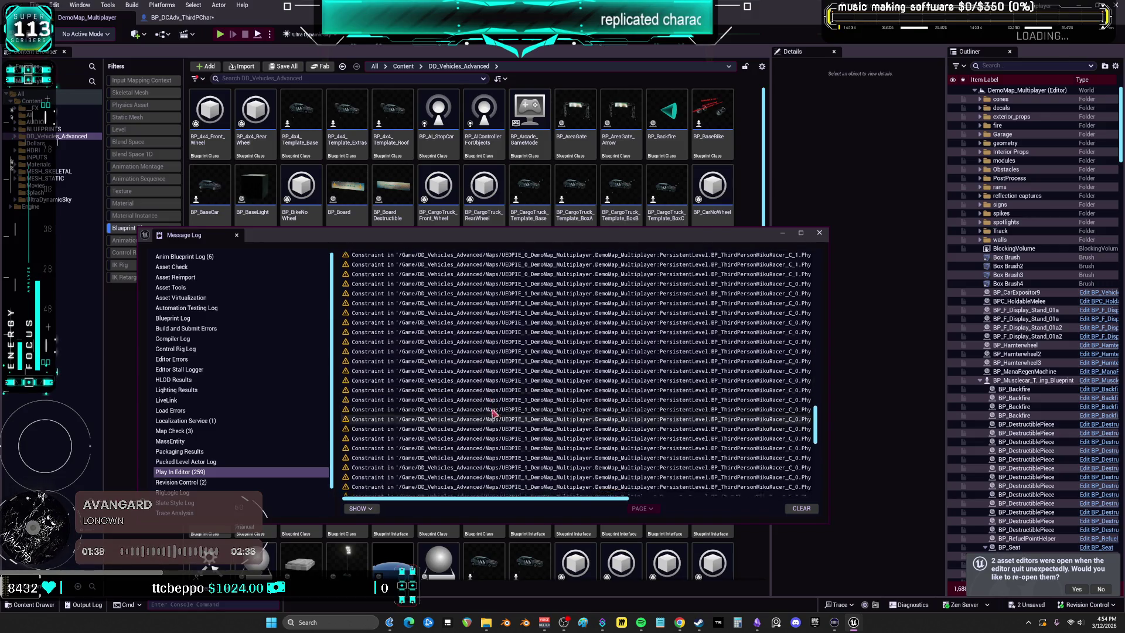
{"action": "scroll", "coordinate": [517, 427], "scroll_direction": "up", "scroll_amount": 4}
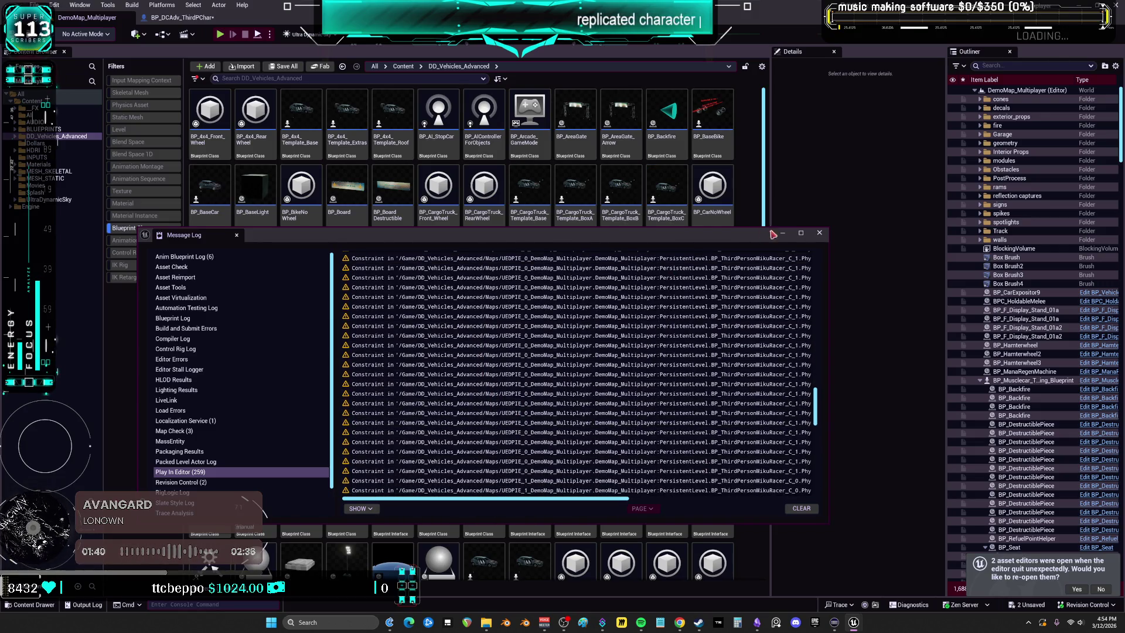
{"action": "left_click", "coordinate": [817, 235]}
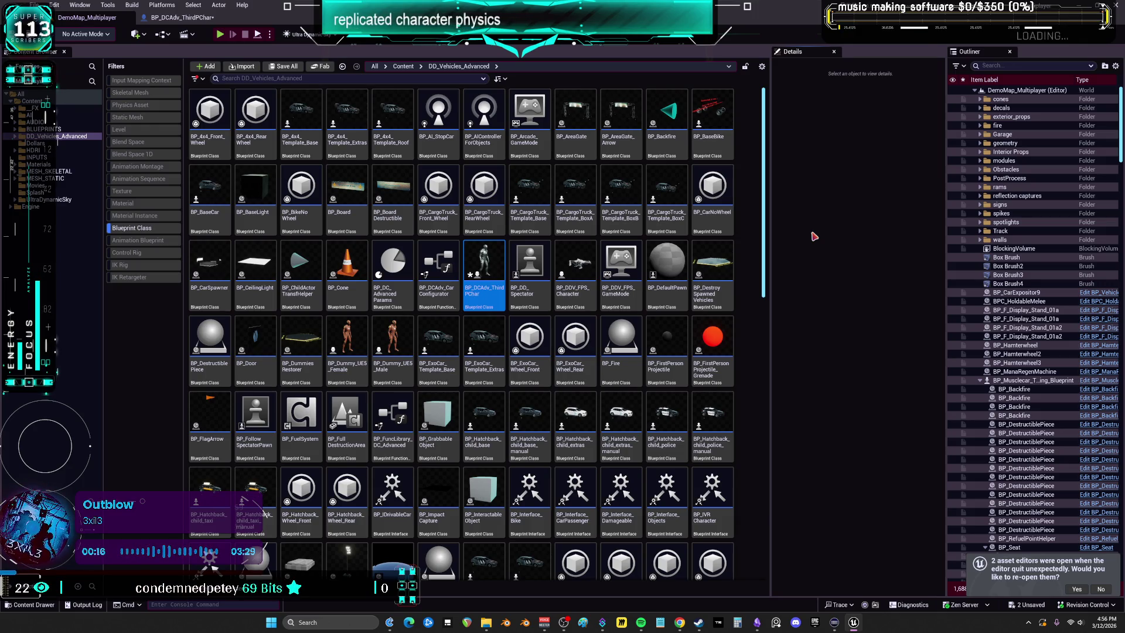
In the BLUEPRINTS folder, select the ragdoller blueprints and open BP_TheRagdoller's graph.
{"action": "right_click", "coordinate": [477, 250]}
{"action": "left_click", "coordinate": [371, 140]}
{"action": "left_click", "coordinate": [46, 129]}
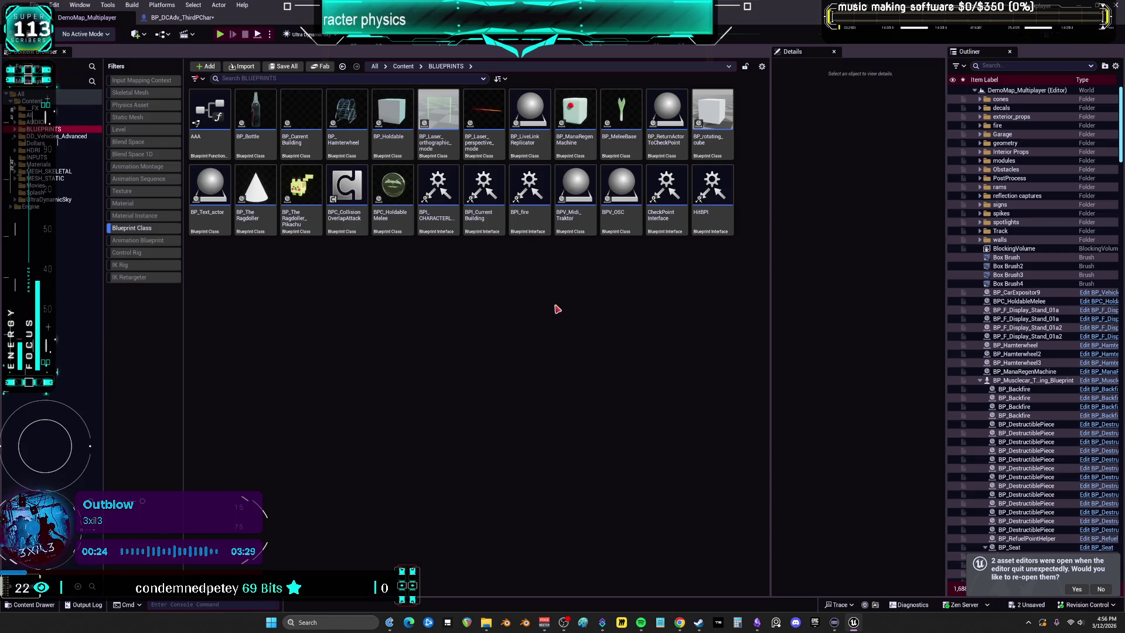
{"action": "left_click", "coordinate": [304, 222]}
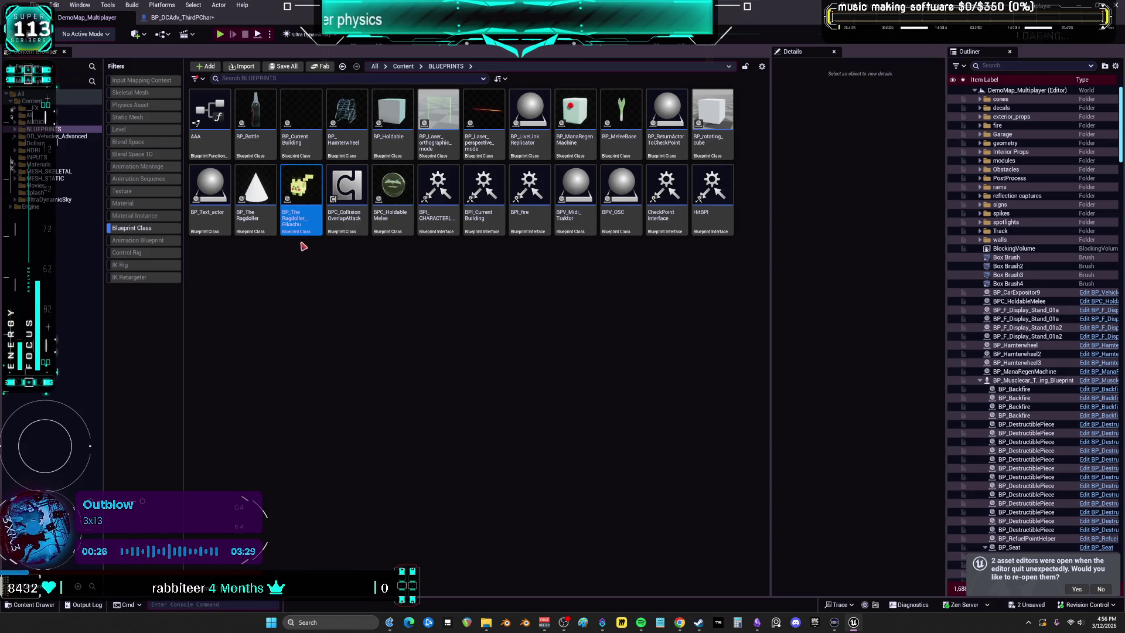
{"action": "double_click", "coordinate": [272, 229]}
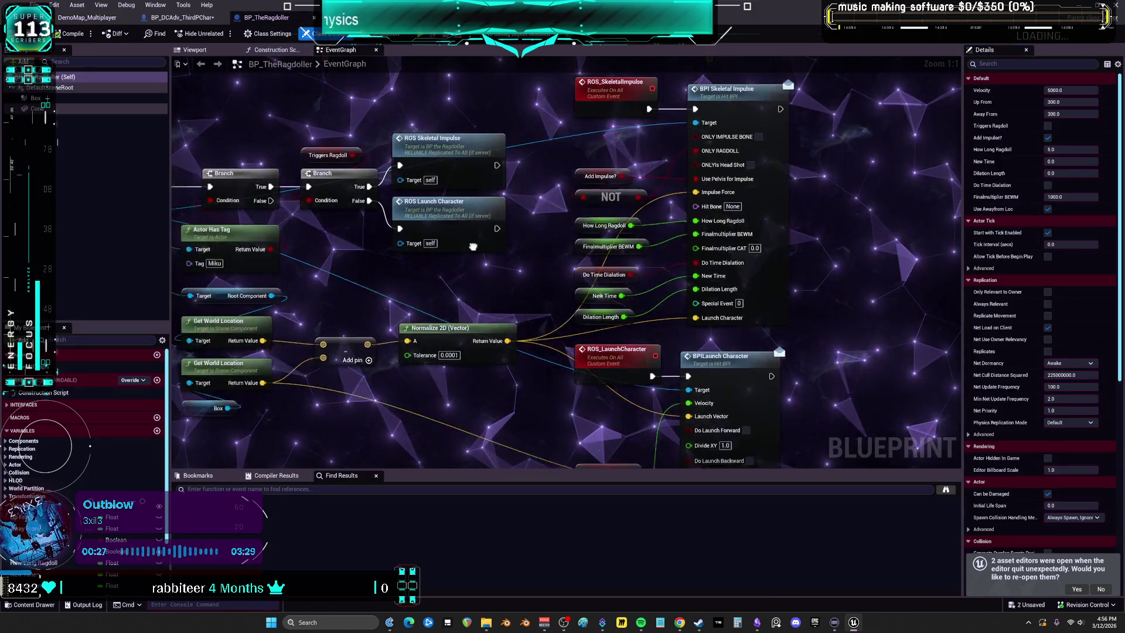
Default Triggers Ragdoll to true and Finalmultiplier BEWM to 500, then go back to DemoMap_Multiplayer.
{"action": "left_click", "coordinate": [487, 152]}
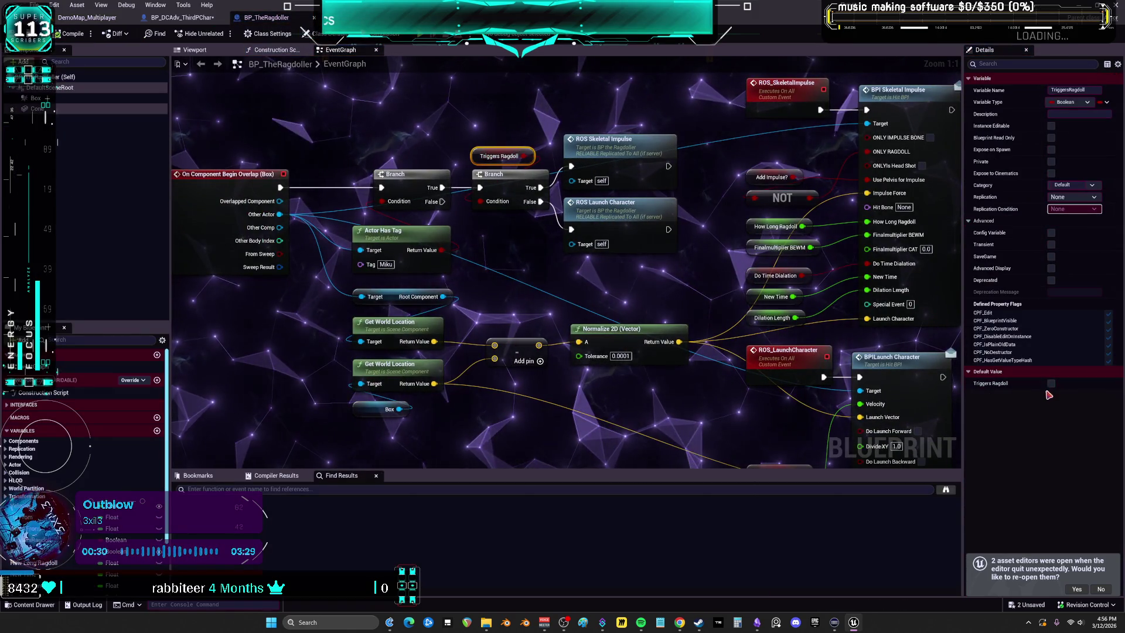
{"action": "left_click", "coordinate": [1051, 383]}
{"action": "left_click_drag", "start_coordinate": [726, 116], "coordinate": [588, 168]}
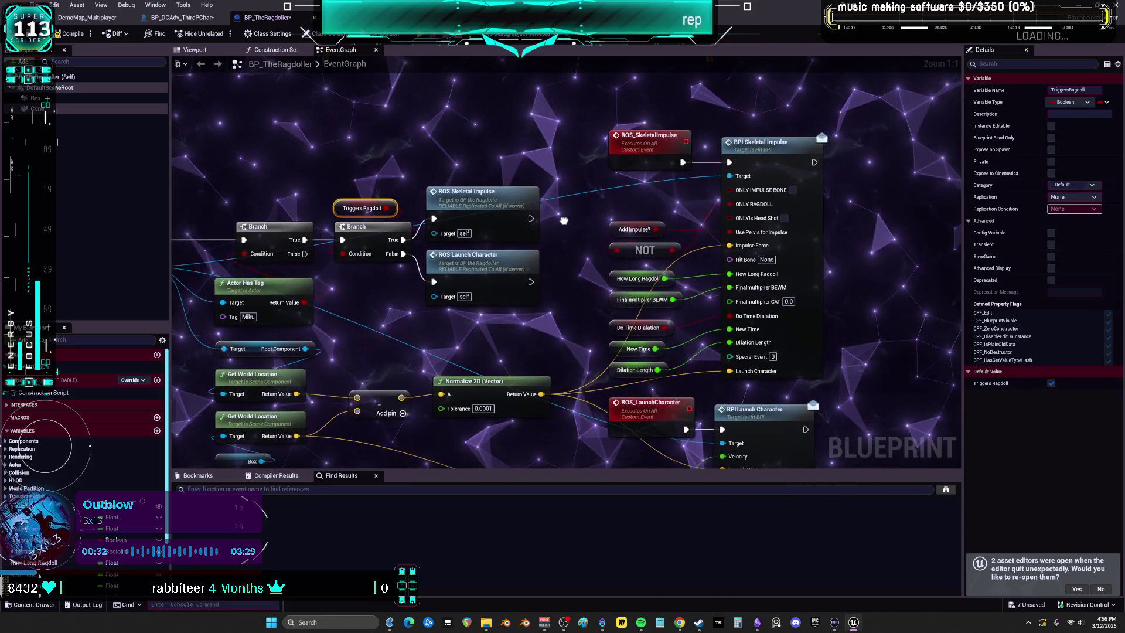
{"action": "left_click", "coordinate": [642, 229]}
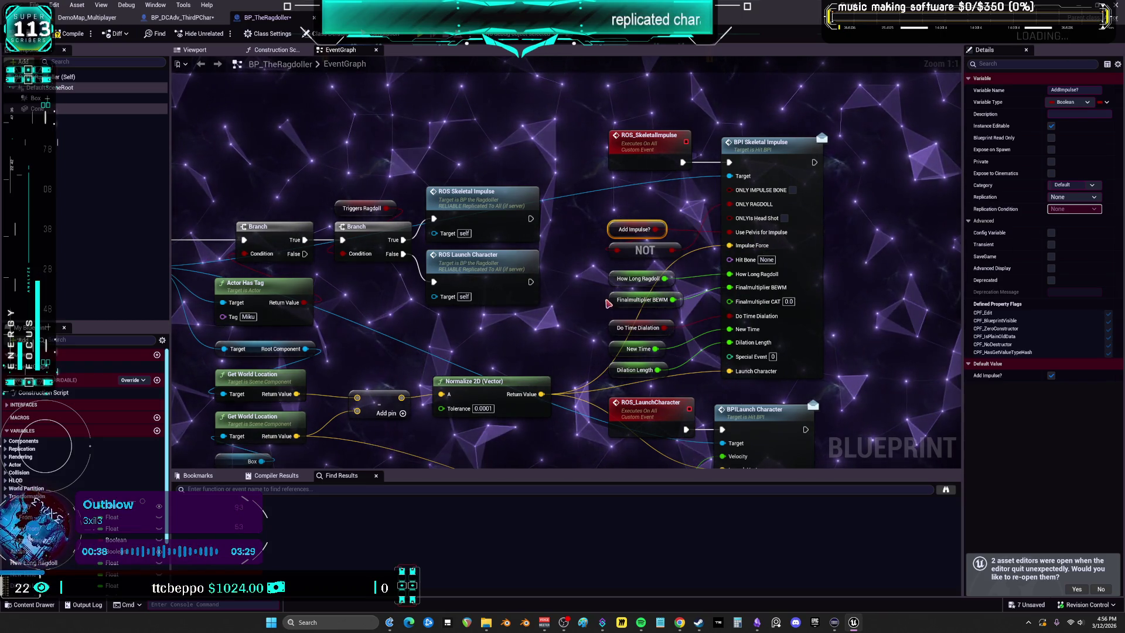
{"action": "left_click", "coordinate": [680, 302]}
{"action": "left_click", "coordinate": [1082, 419]}
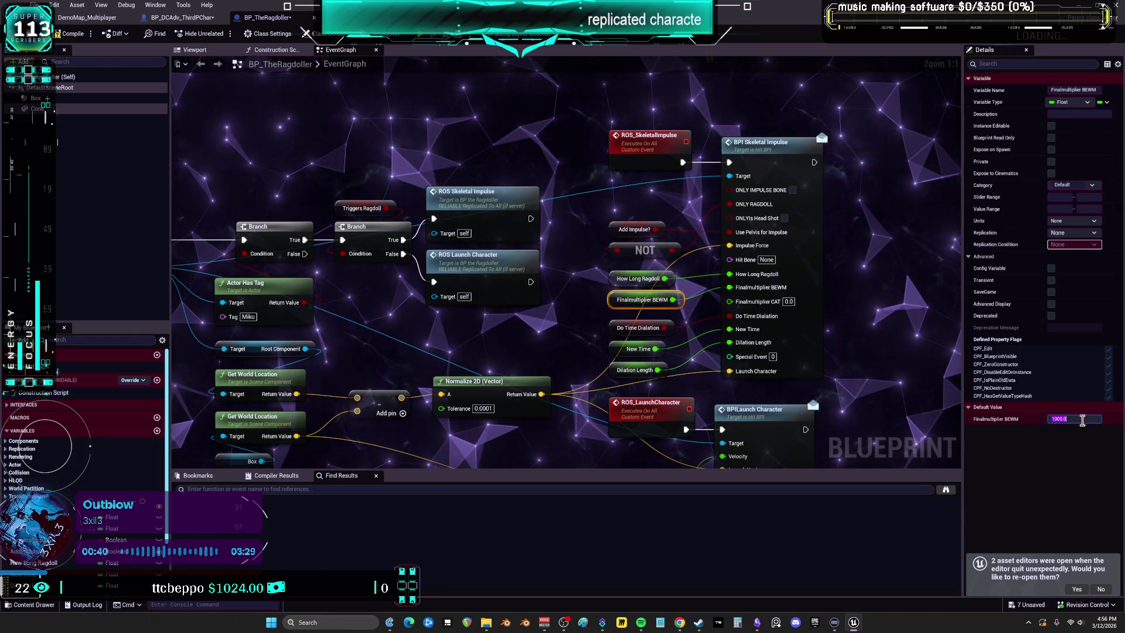
{"action": "type", "text": "500"}
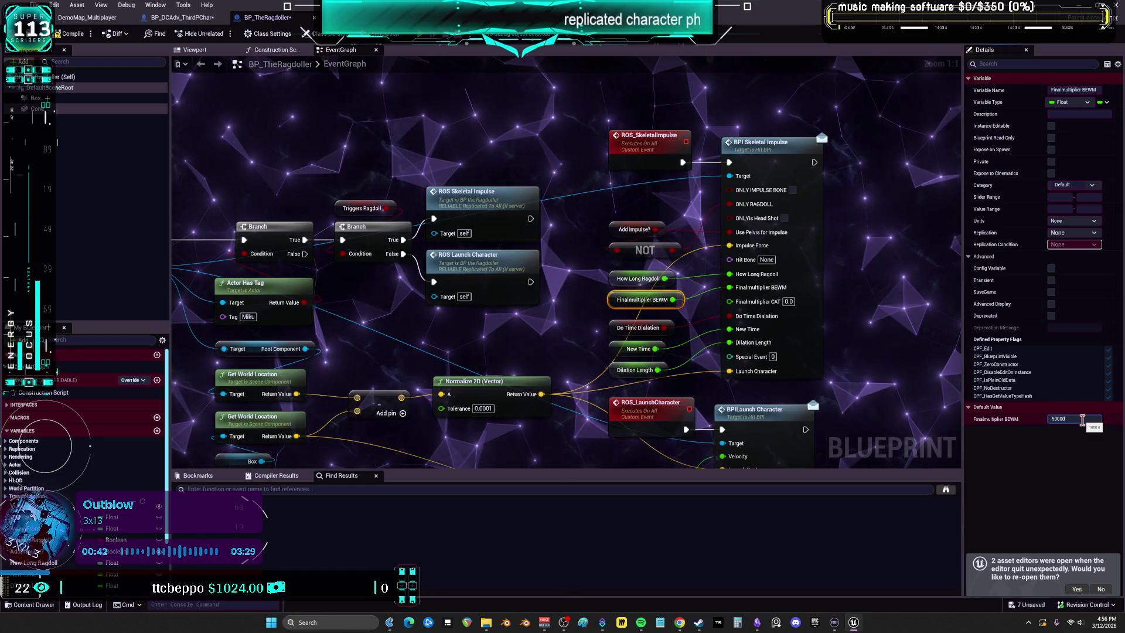
{"action": "left_click", "coordinate": [638, 318]}
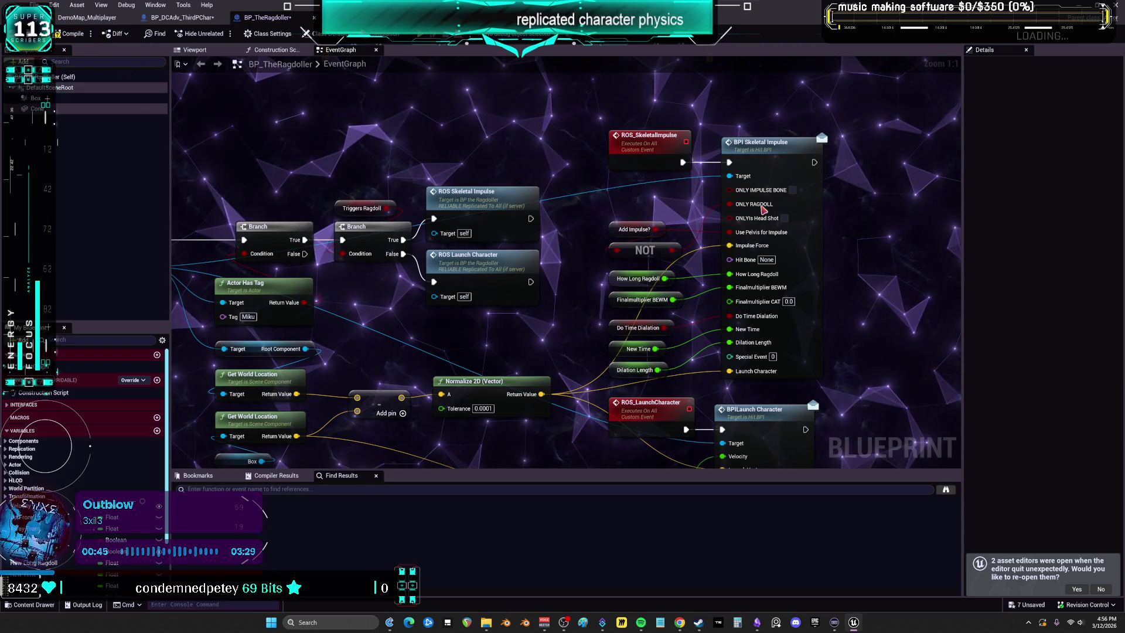
{"action": "left_click", "coordinate": [94, 19]}
{"action": "left_click", "coordinate": [79, 5]}
Open a floating Viewport 1 and drop a BP_TheRagdoller cone beside the Pikachu statue.
{"action": "mouse_move", "coordinate": [134, 98]}
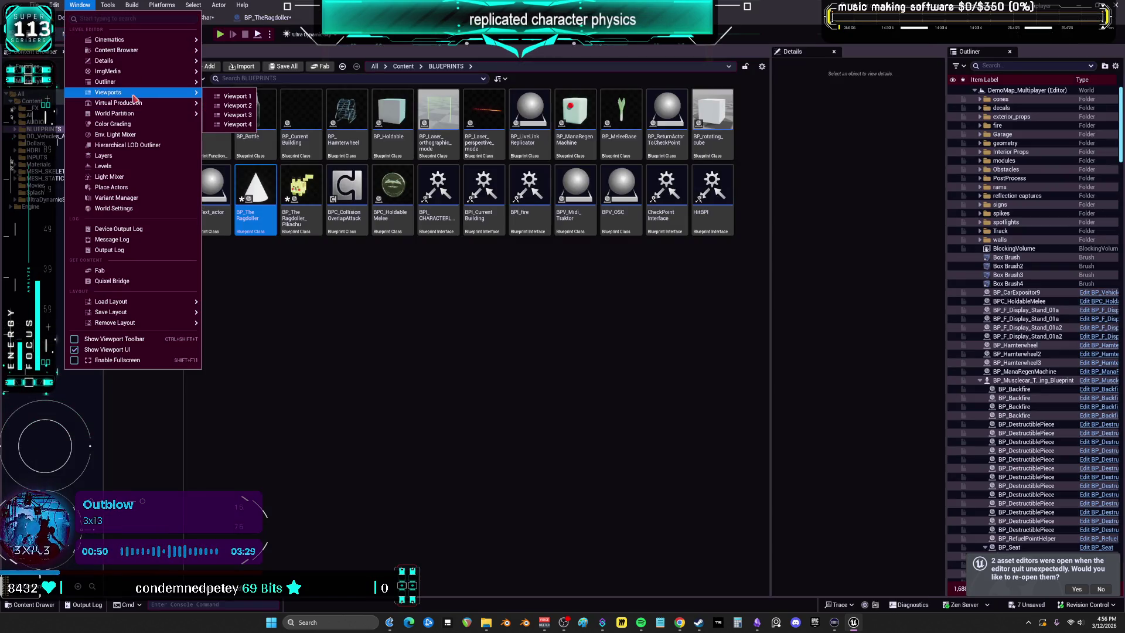
{"action": "left_click", "coordinate": [221, 98]}
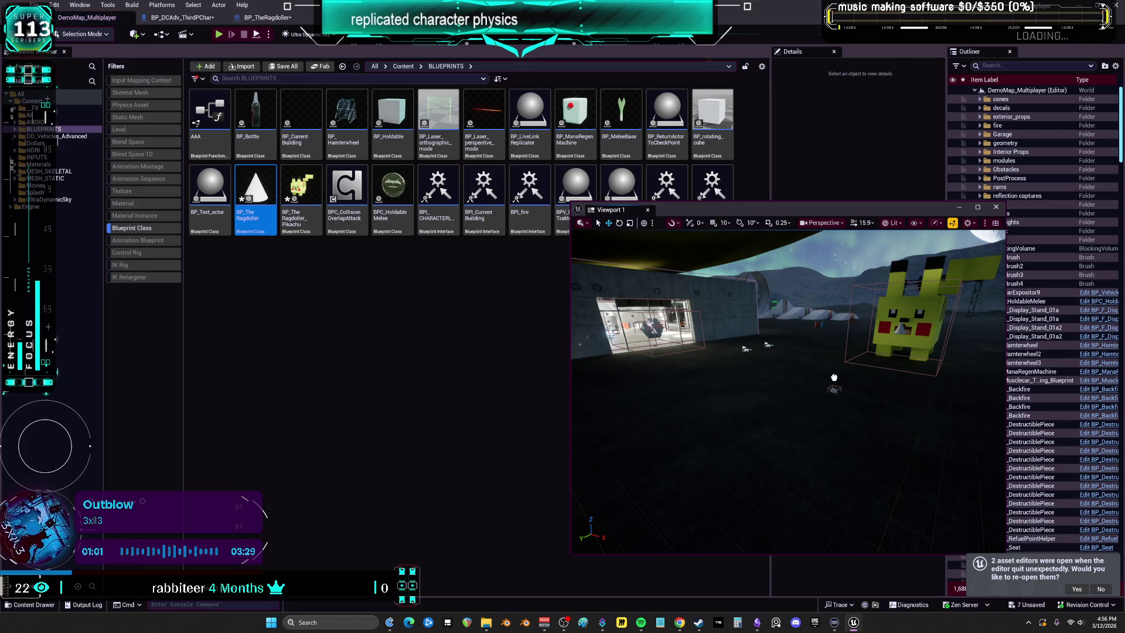
{"action": "left_click_drag", "start_coordinate": [834, 377], "coordinate": [835, 378]}
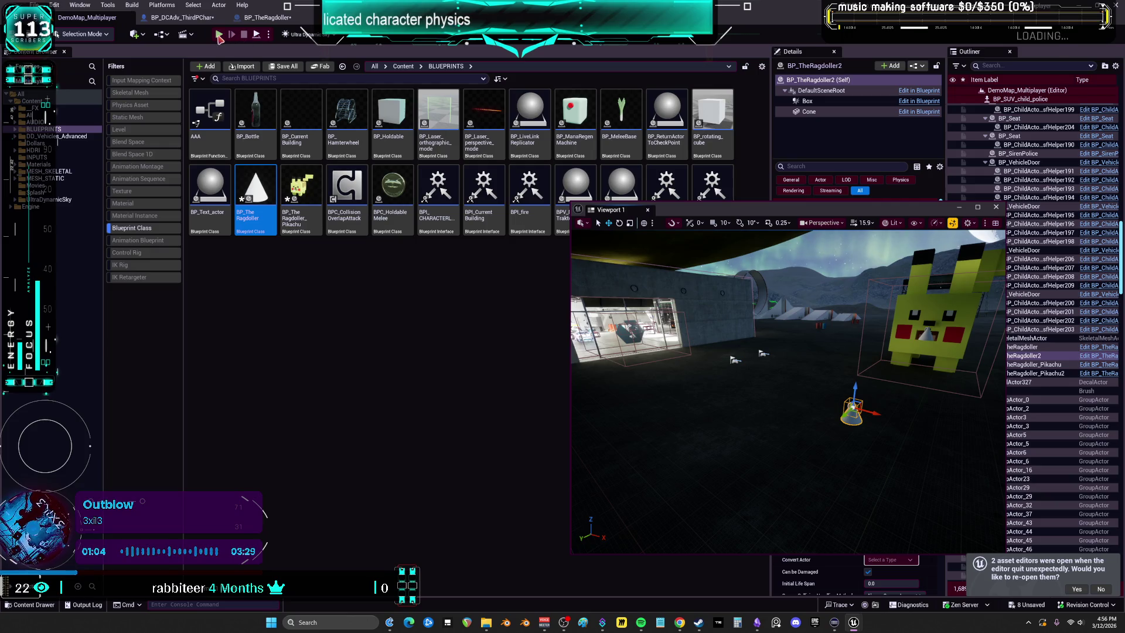
Run a multiplayer play session with an enlarged client window, walk the character around the cone, then stop.
{"action": "key", "text": "alt+p"}
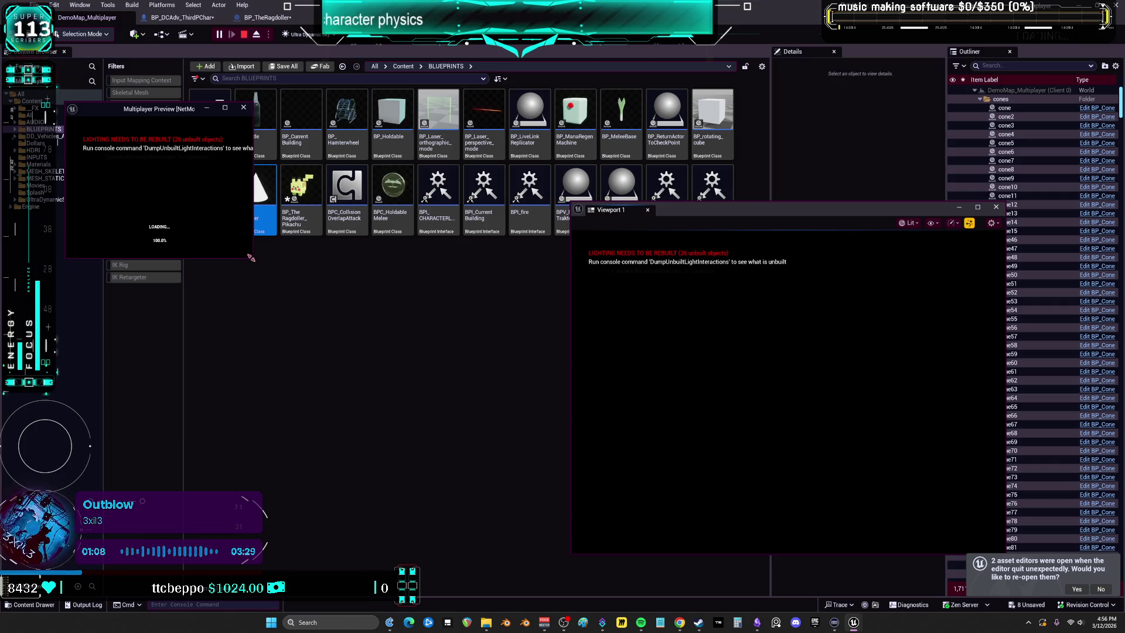
{"action": "mouse_move", "coordinate": [252, 258]}
{"action": "left_mouse_down"}
{"action": "mouse_move", "coordinate": [376, 414]}
{"action": "mouse_move", "coordinate": [533, 502]}
{"action": "left_mouse_up"}
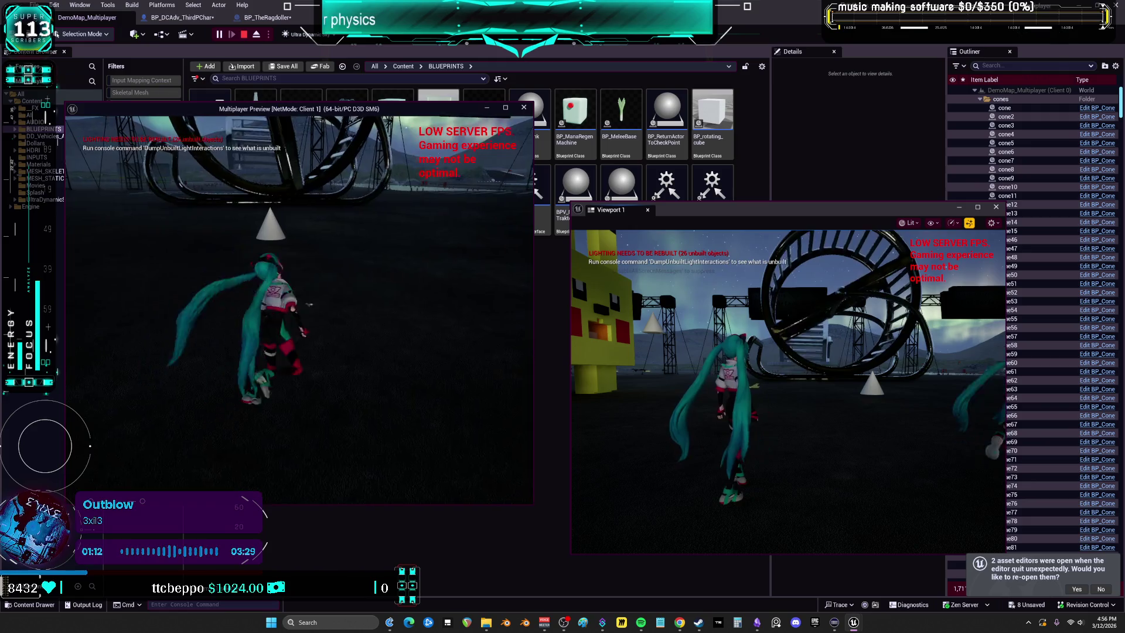
{"action": "key", "text": "w"}
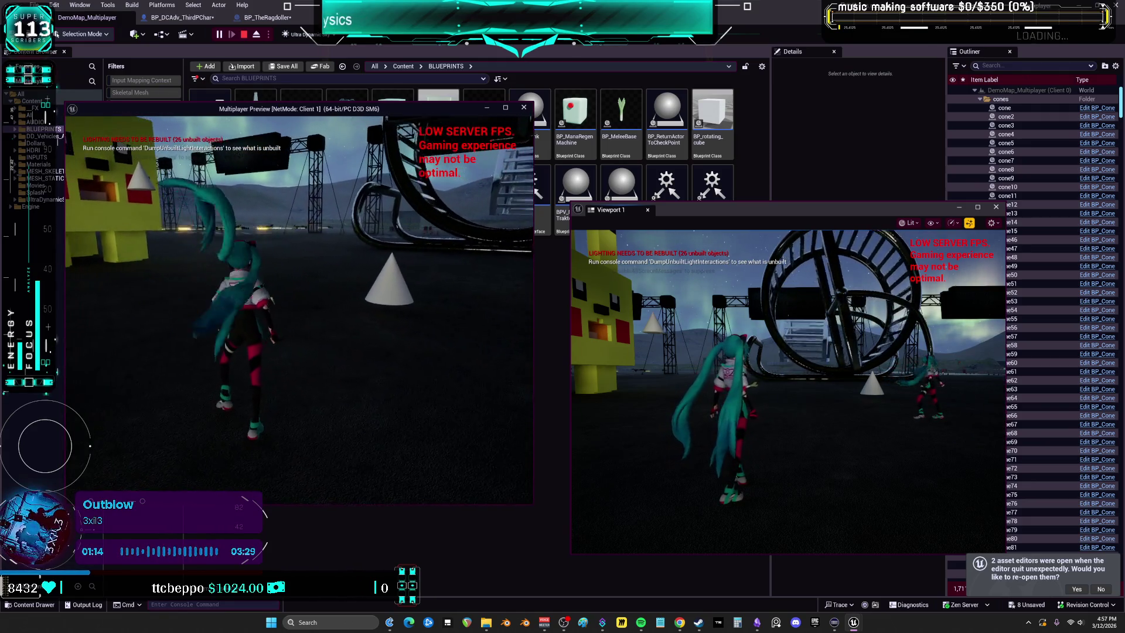
{"action": "key", "text": "w"}
{"action": "key", "text": "w"}
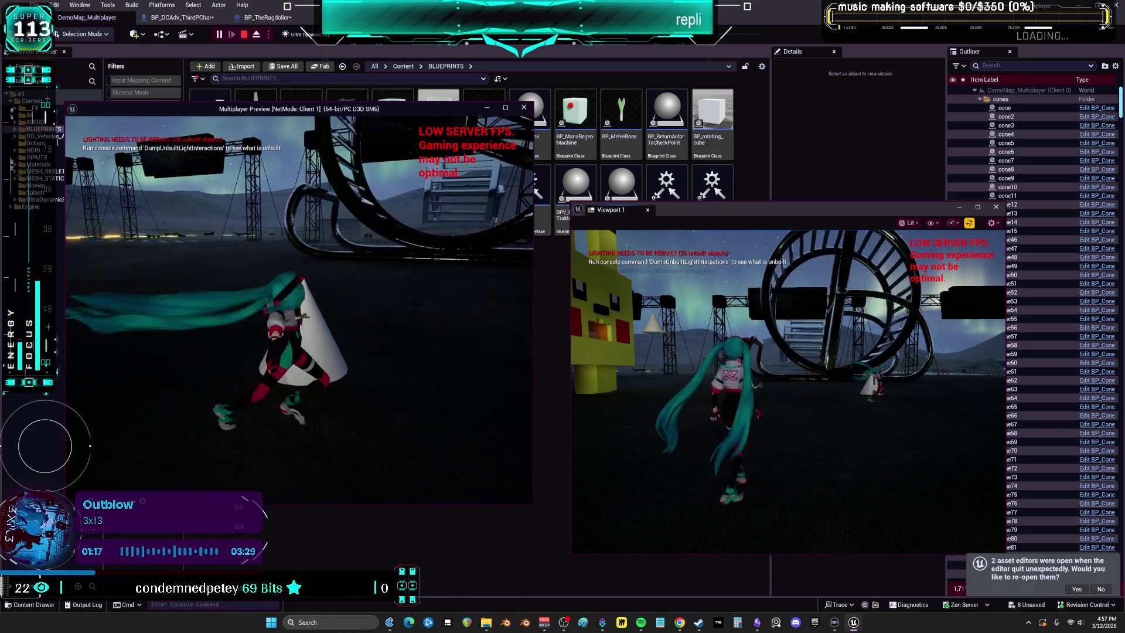
{"action": "key", "text": "w"}
{"action": "key", "text": "s"}
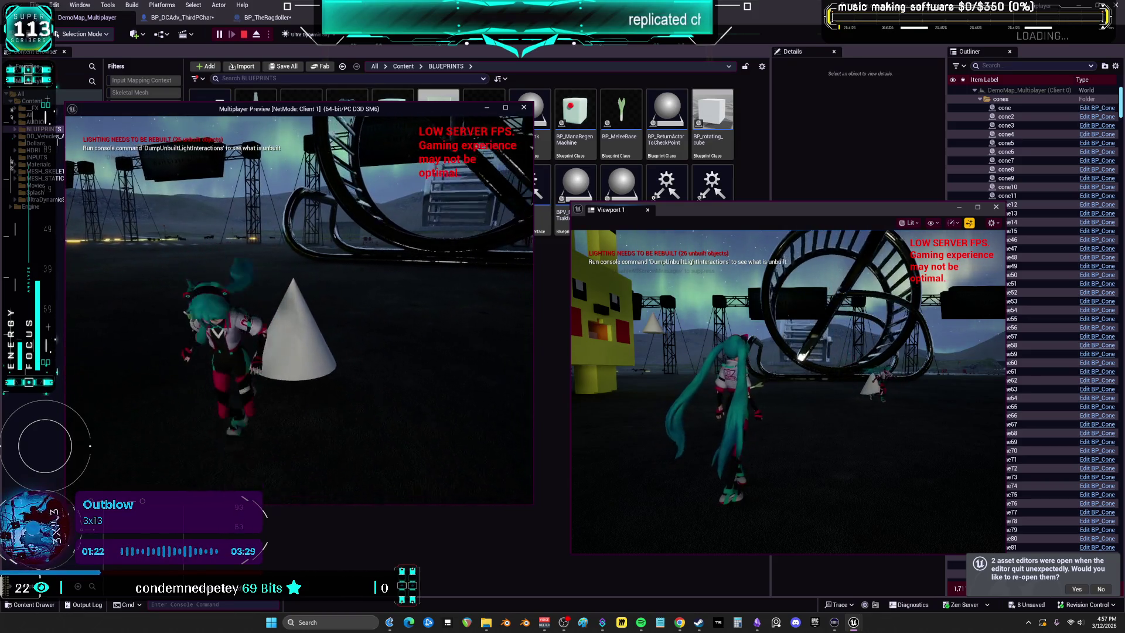
{"action": "key", "text": "Escape"}
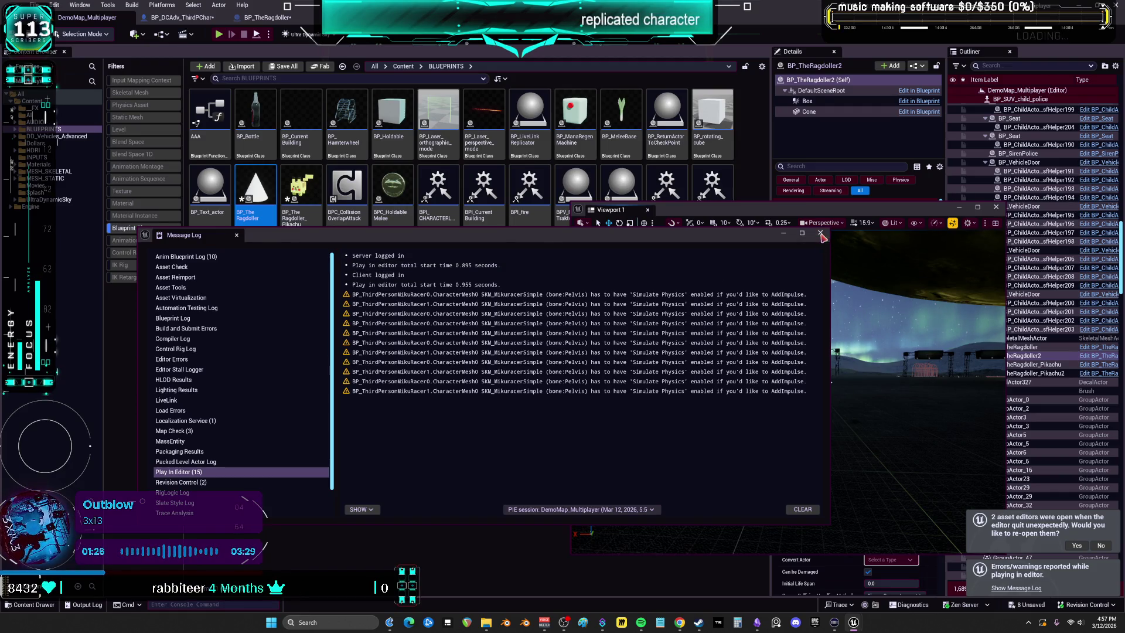
Close the Message Log, move Viewport 1 aside, and open BP_TheRagdoller for editing.
{"action": "left_click", "coordinate": [821, 234]}
{"action": "left_click_drag", "start_coordinate": [827, 214], "coordinate": [485, 283]}
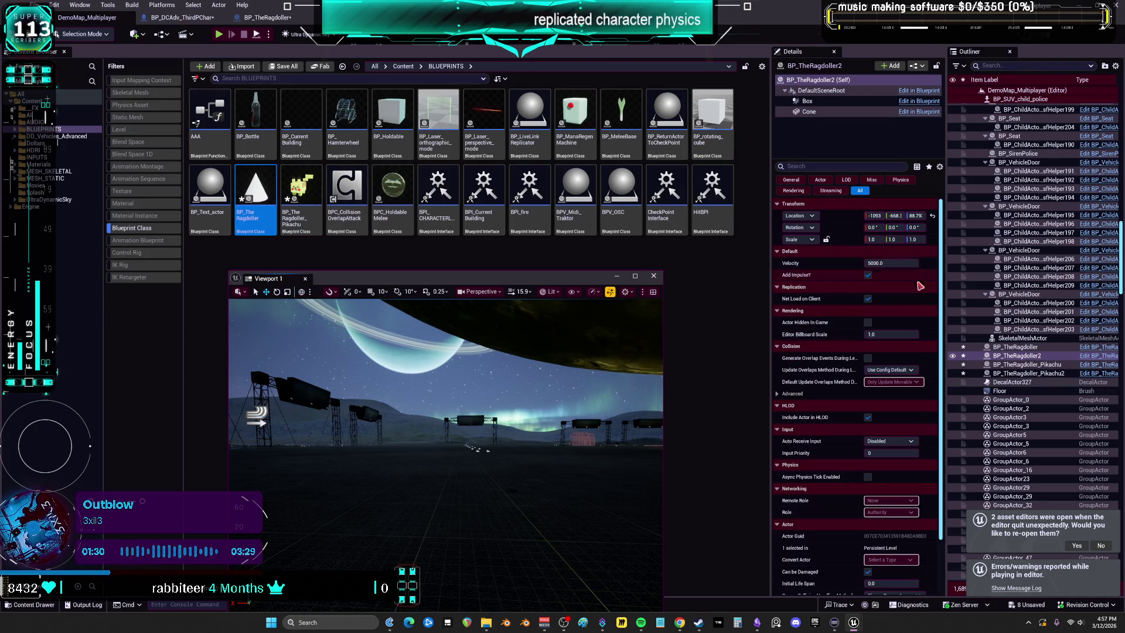
{"action": "scroll", "coordinate": [871, 360], "scroll_direction": "down", "scroll_amount": 2}
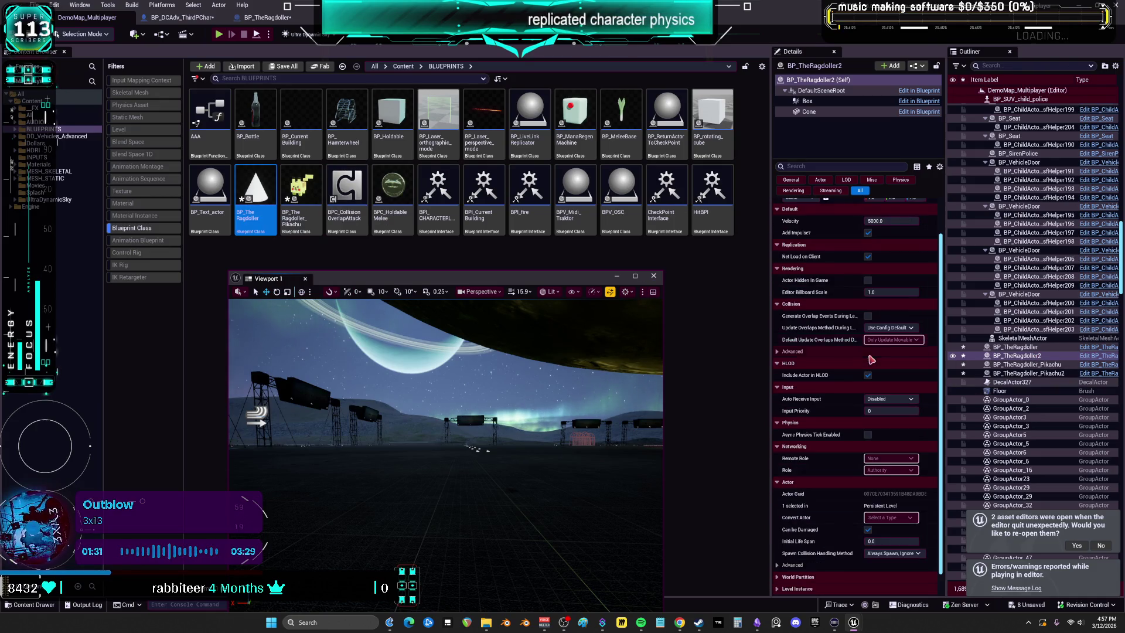
{"action": "double_click", "coordinate": [253, 203]}
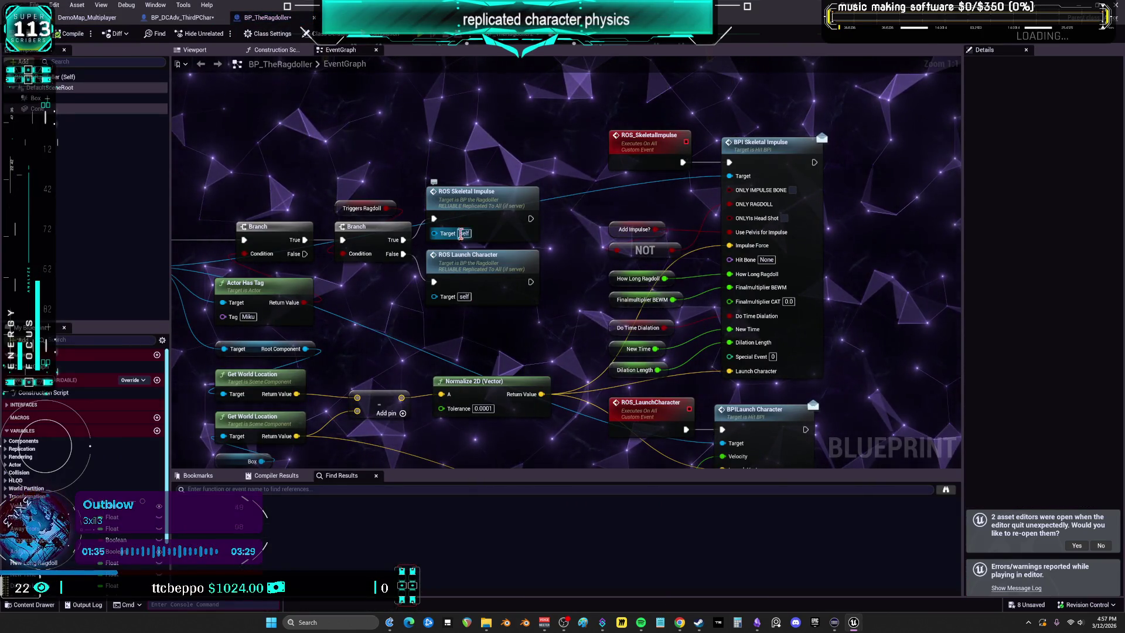
Inspect Triggers Ragdoll, the ROS_SkeletalImpulse event, Add Impulse? and the BPI Skeletal Impulse call.
{"action": "left_click", "coordinate": [358, 208]}
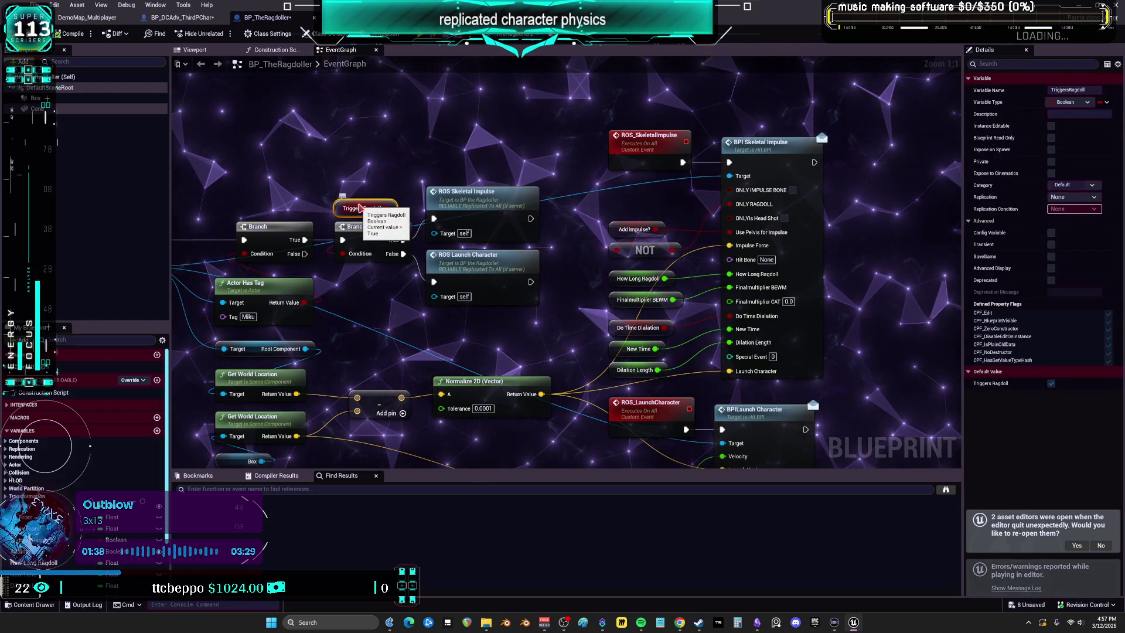
{"action": "left_click", "coordinate": [650, 135]}
{"action": "mouse_move", "coordinate": [710, 188]}
{"action": "left_mouse_down"}
{"action": "mouse_move", "coordinate": [681, 217]}
{"action": "mouse_move", "coordinate": [585, 236]}
{"action": "left_mouse_up"}
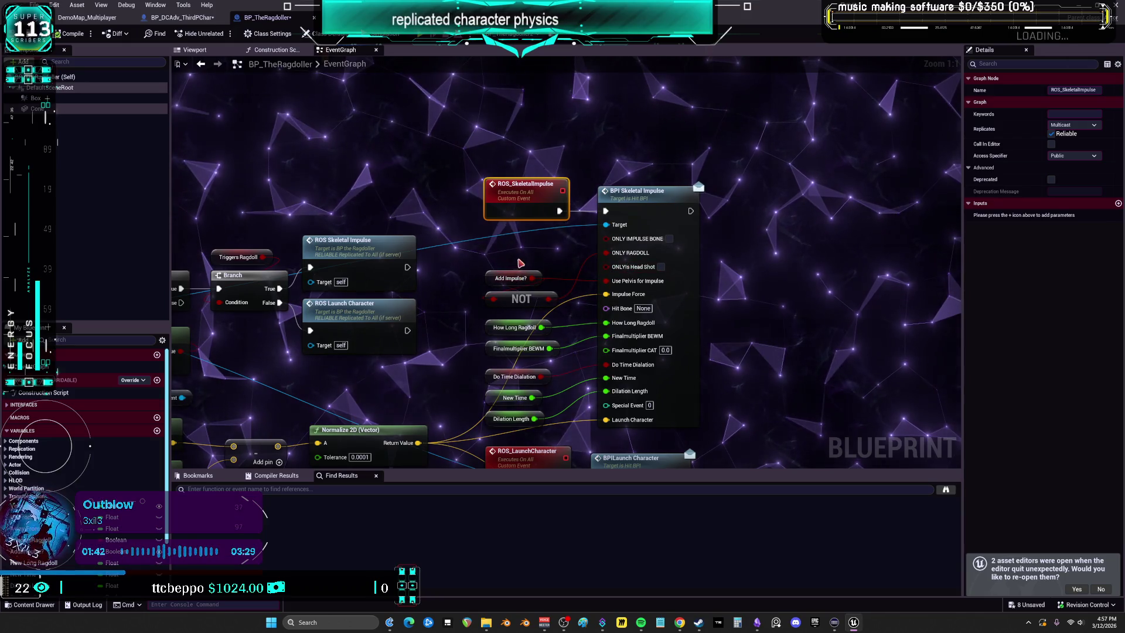
{"action": "left_click", "coordinate": [514, 281]}
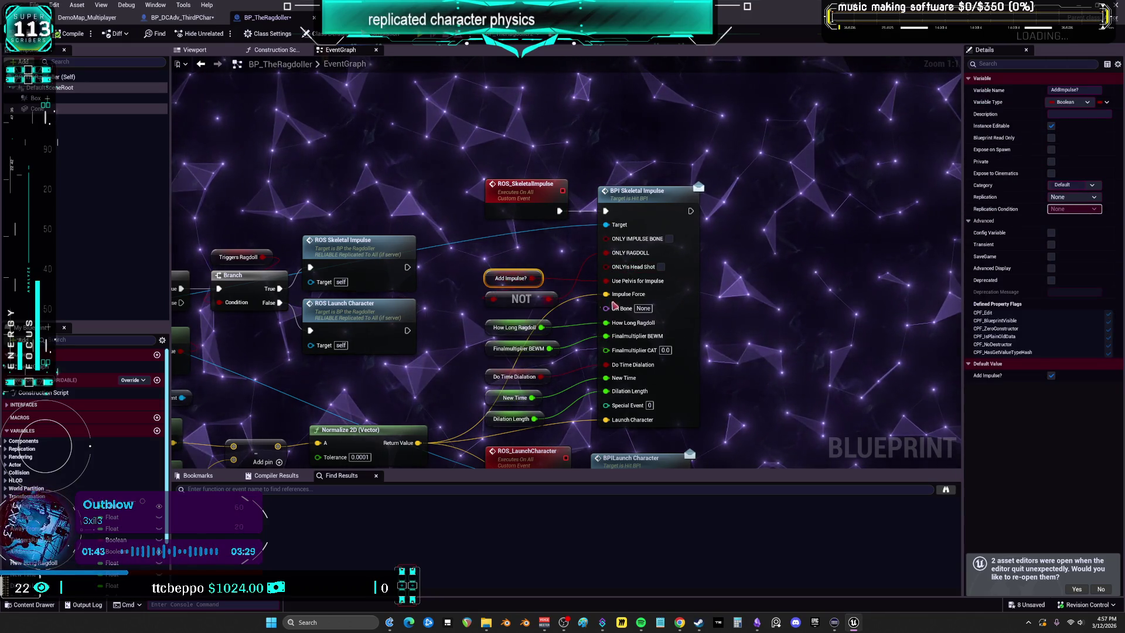
{"action": "left_click", "coordinate": [652, 285]}
{"action": "left_click_drag", "start_coordinate": [429, 301], "coordinate": [444, 347]}
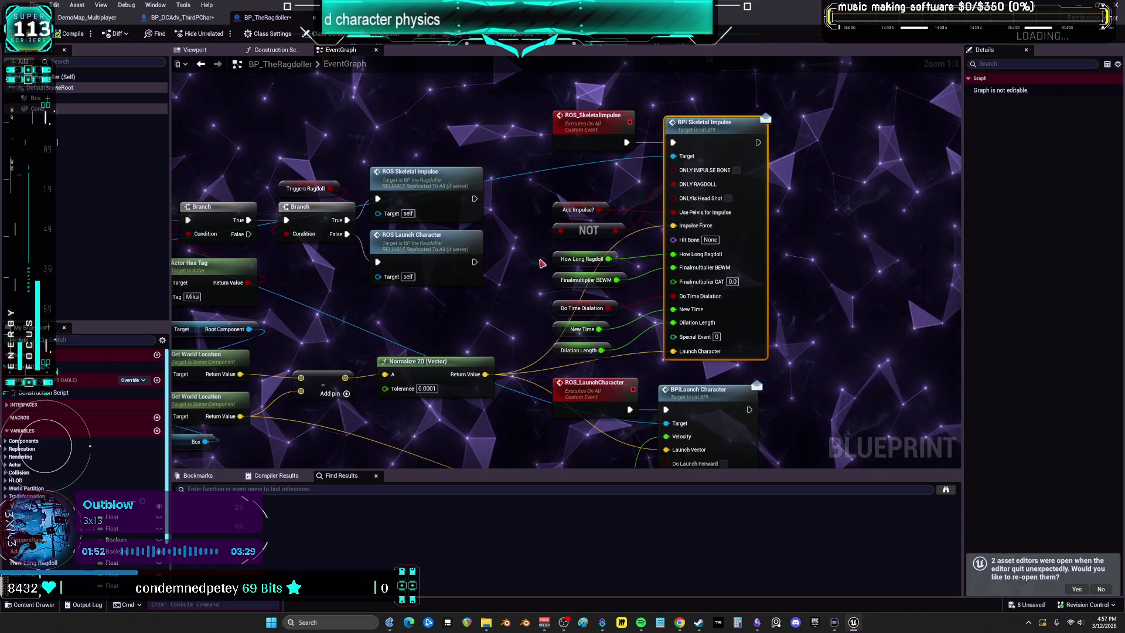
Check the How Long Ragdoll, Finalmultiplier BEWM, Do Time Dialation and New Time defaults, then open CharacterPhysics.
{"action": "left_click", "coordinate": [578, 264]}
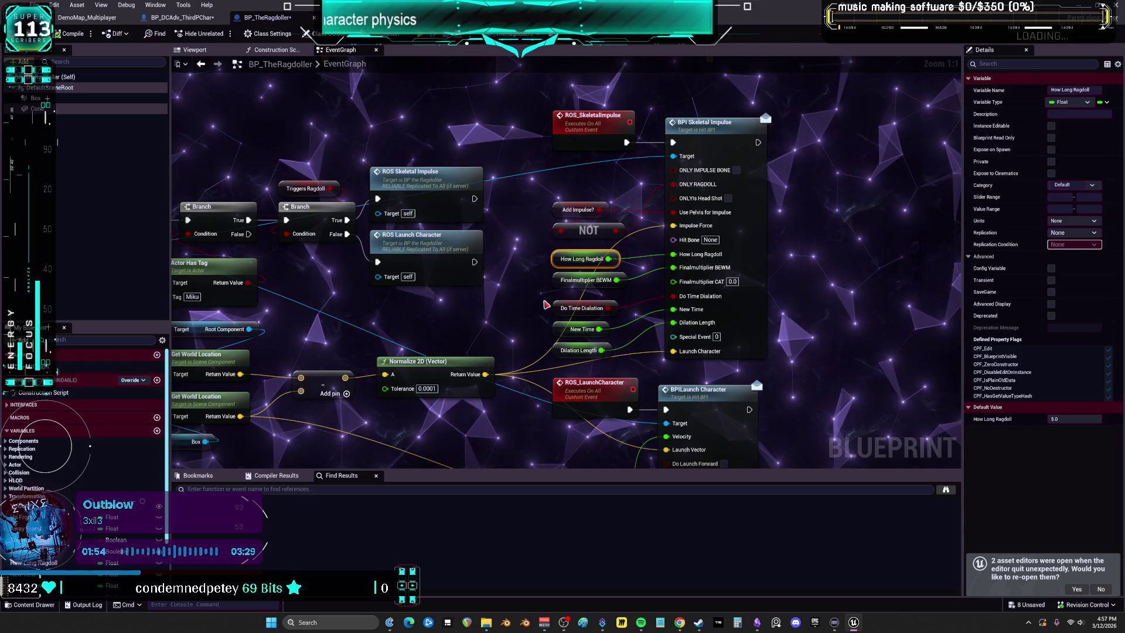
{"action": "left_click", "coordinate": [577, 281]}
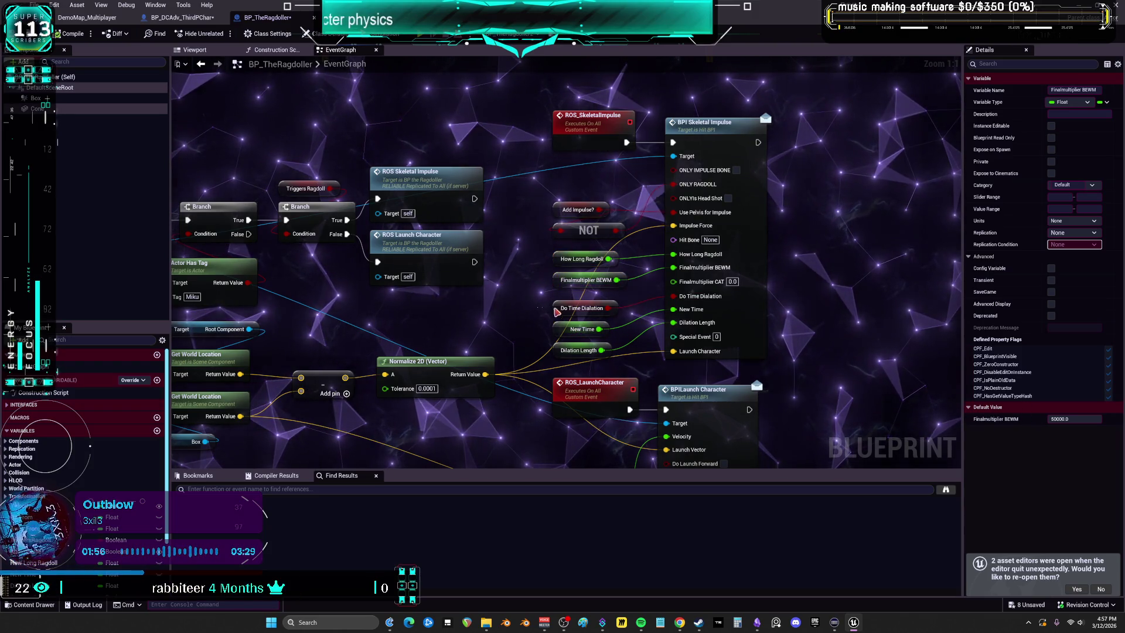
{"action": "left_click", "coordinate": [558, 308]}
{"action": "left_click", "coordinate": [565, 335]}
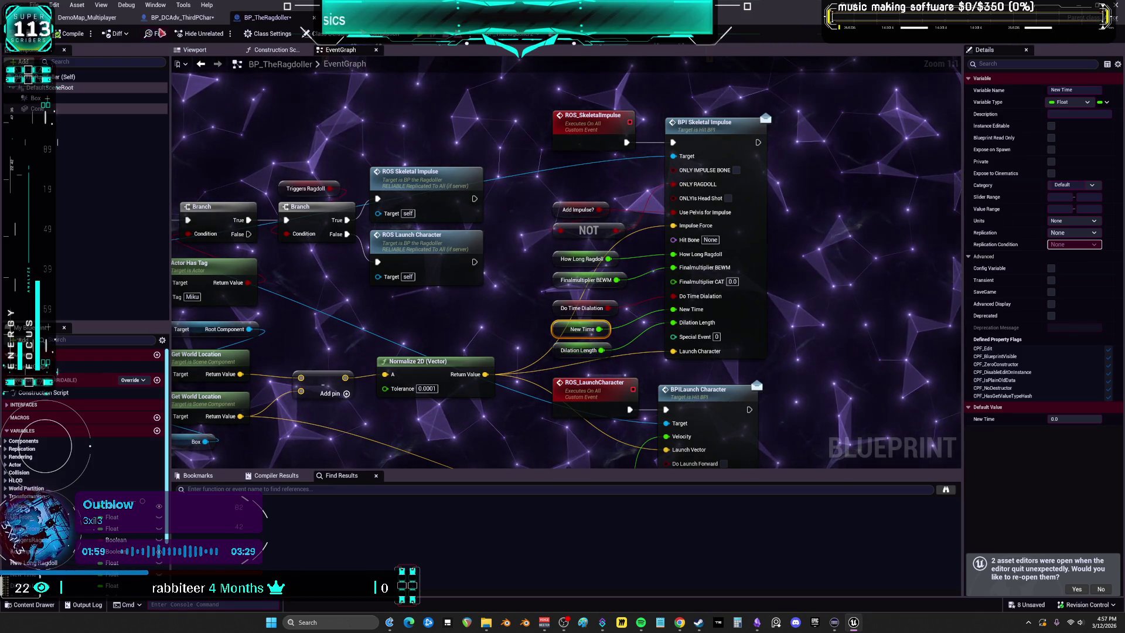
{"action": "left_click", "coordinate": [179, 17]}
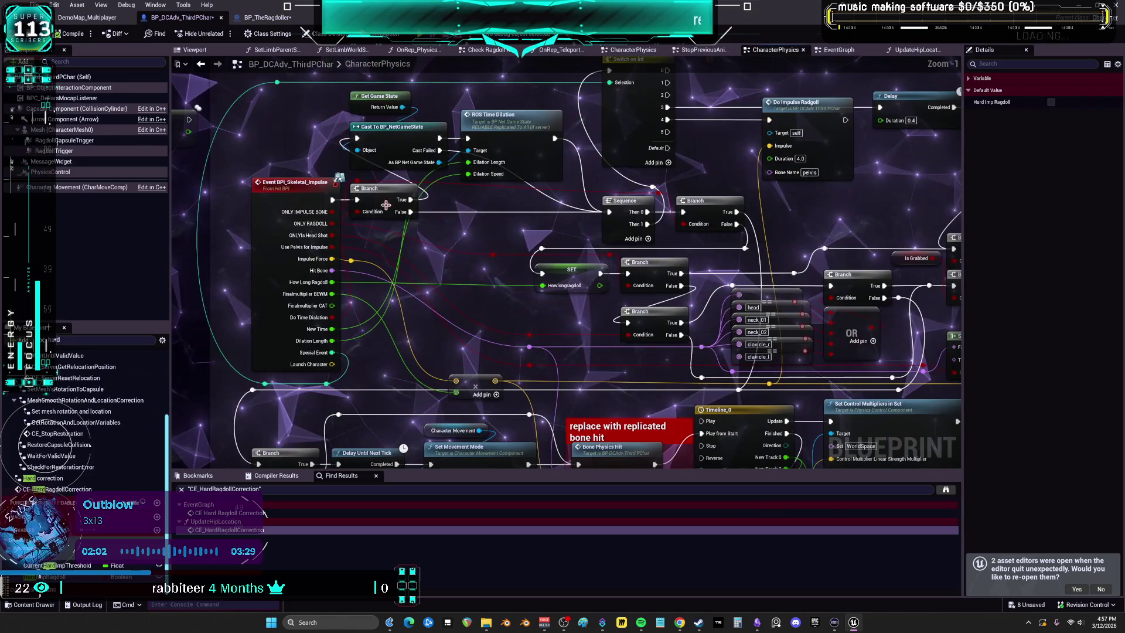
Put a breakpoint on the Branch after BPI_Skeletal_Impulse and start a play session.
{"action": "right_click", "coordinate": [382, 199]}
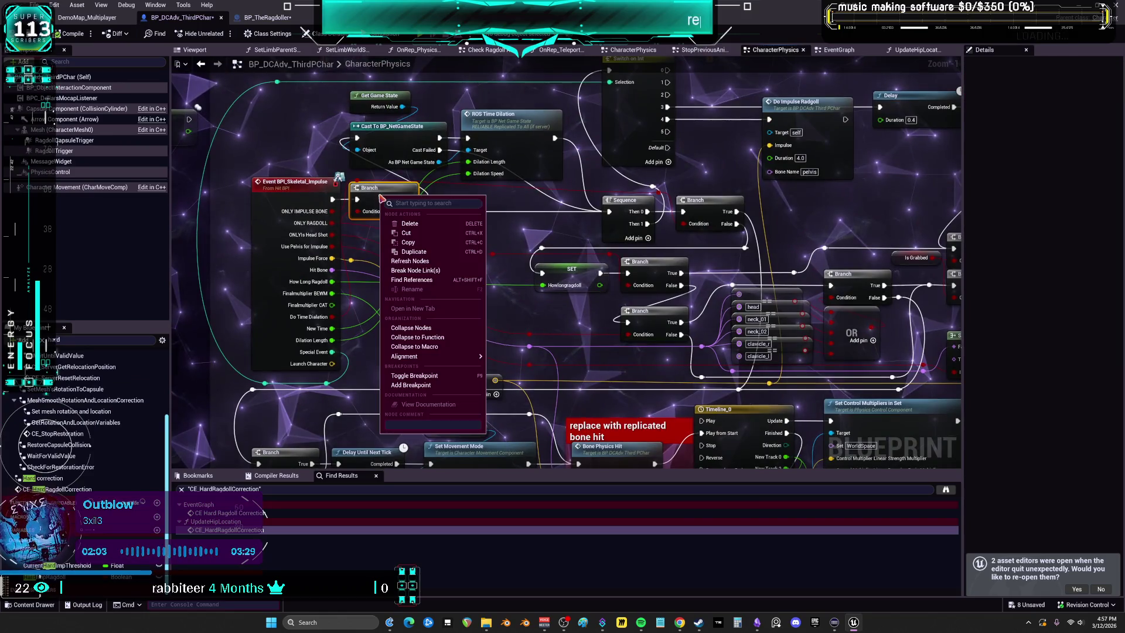
{"action": "left_click", "coordinate": [454, 386]}
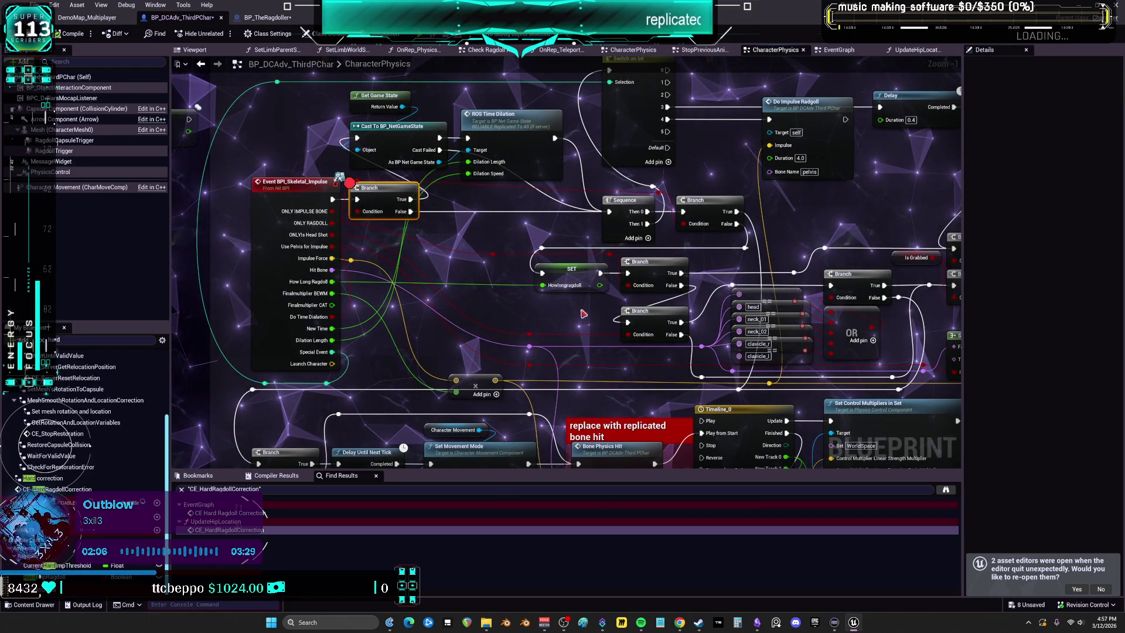
{"action": "key", "text": "alt+p"}
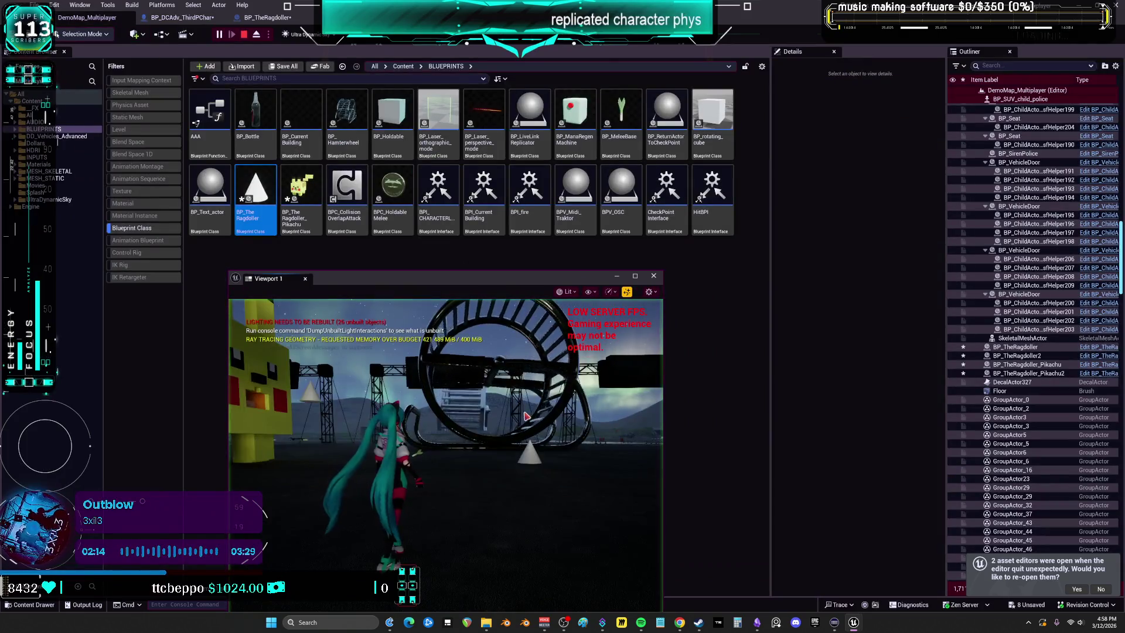
Step with F10 through the Sequence, Branch and SET Howlongragdoll nodes in CharacterPhysics.
{"action": "left_click", "coordinate": [526, 416]}
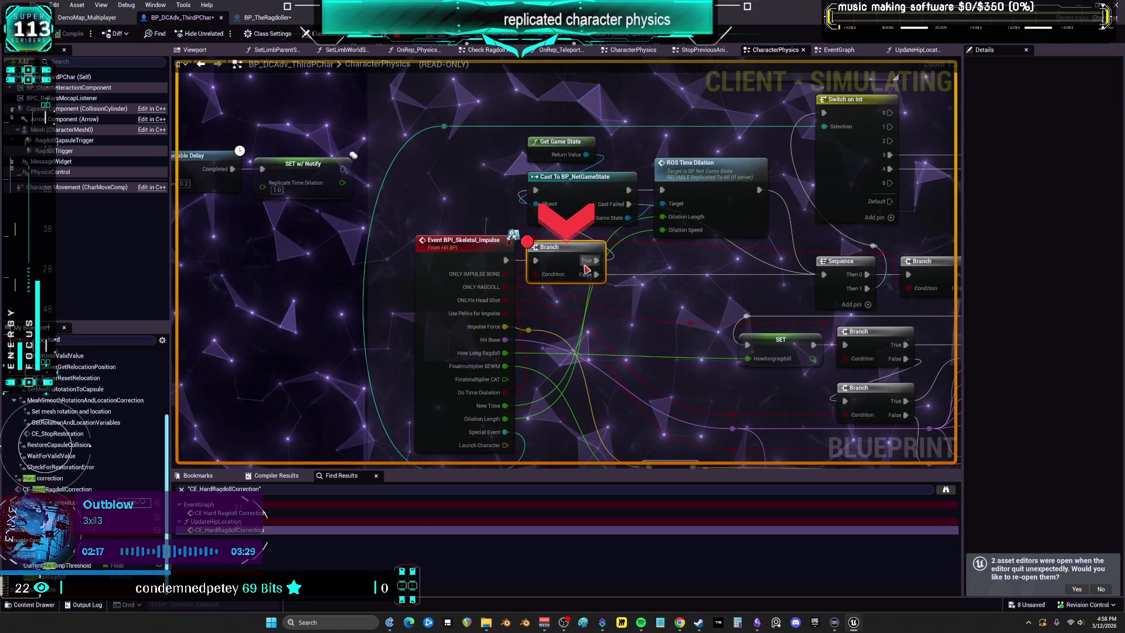
{"action": "key", "text": "F10"}
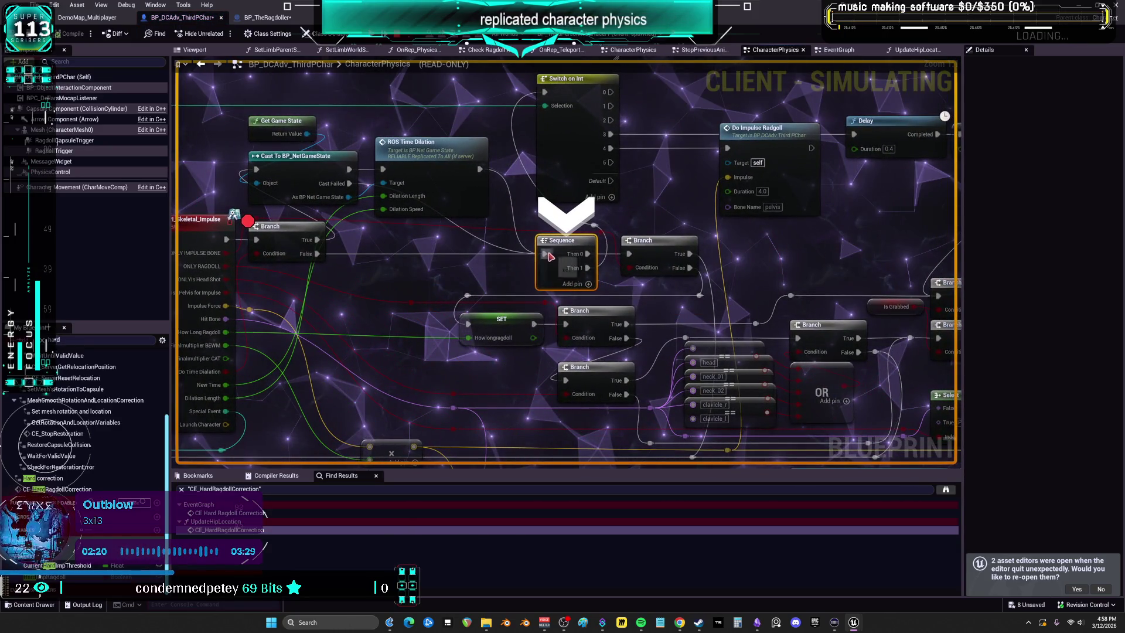
{"action": "mouse_move", "coordinate": [256, 253]}
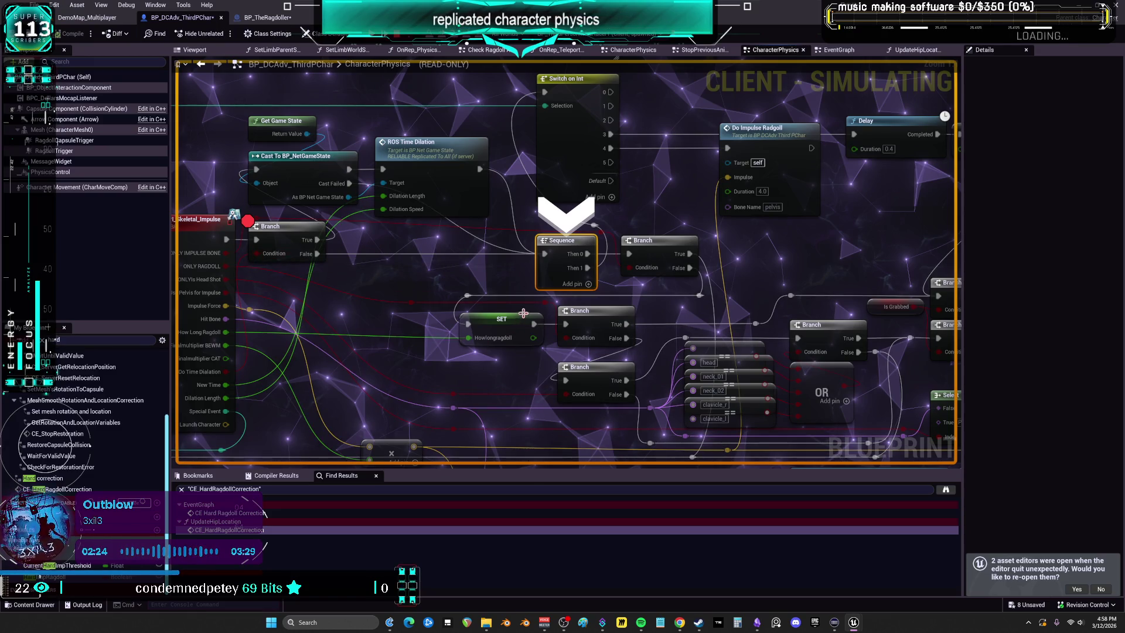
{"action": "key", "text": "F10"}
{"action": "mouse_move", "coordinate": [547, 278]}
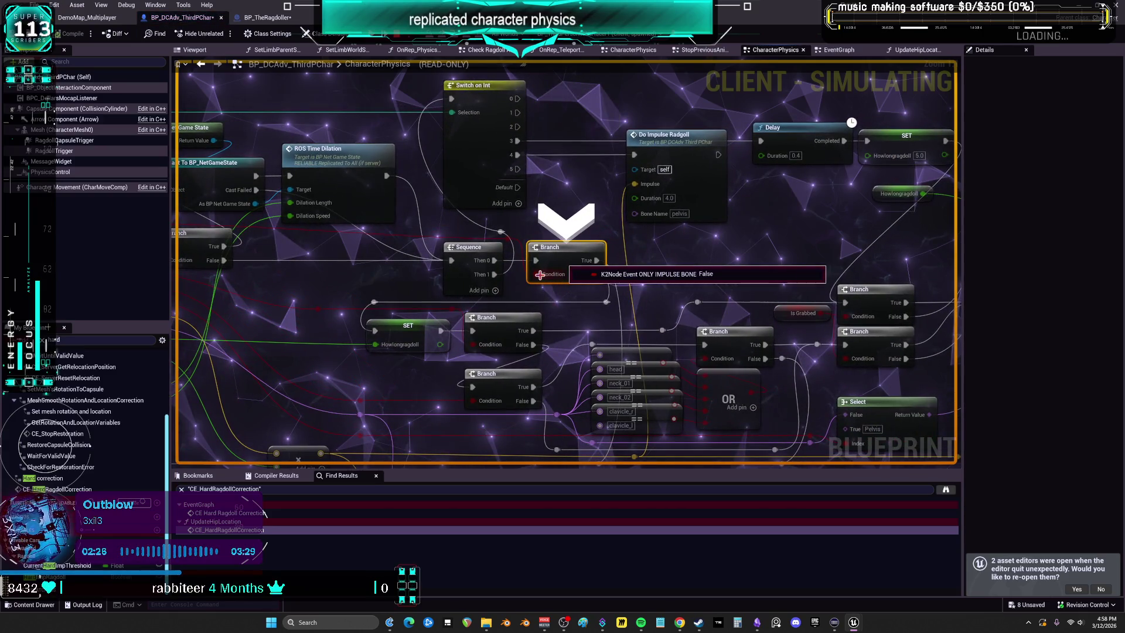
{"action": "key", "text": "F10"}
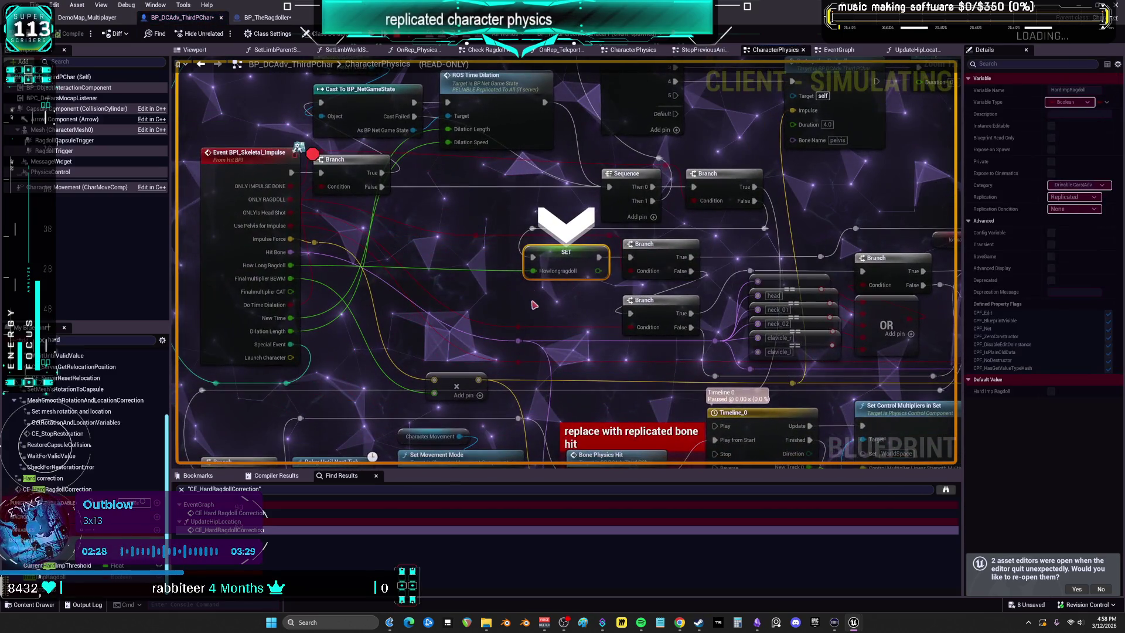
{"action": "key", "text": "F10"}
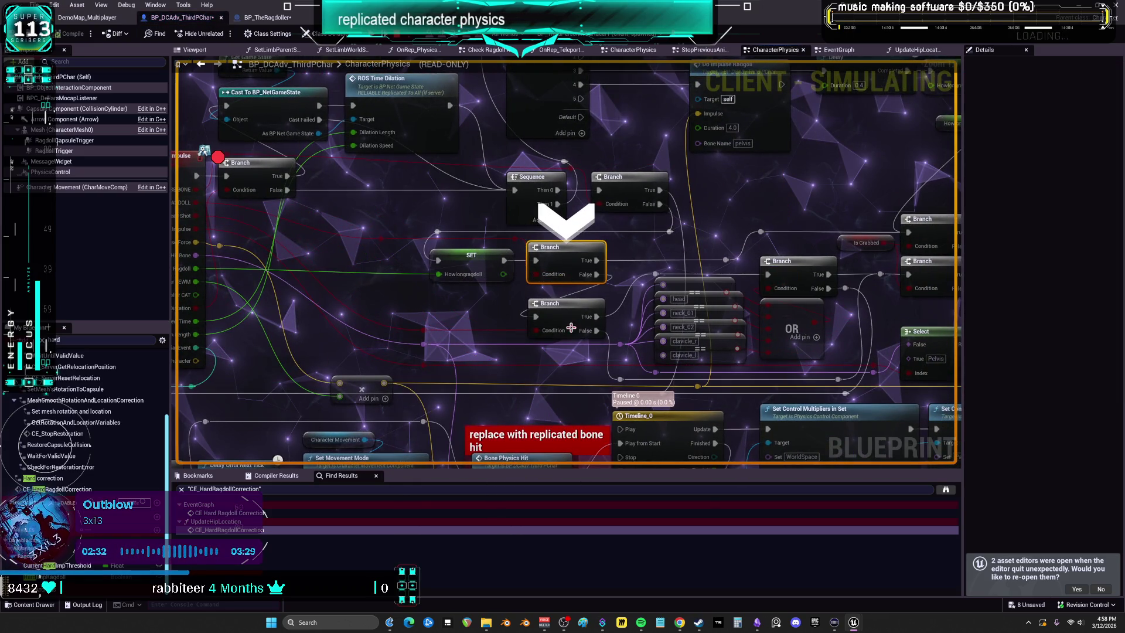
{"action": "key", "text": "F10"}
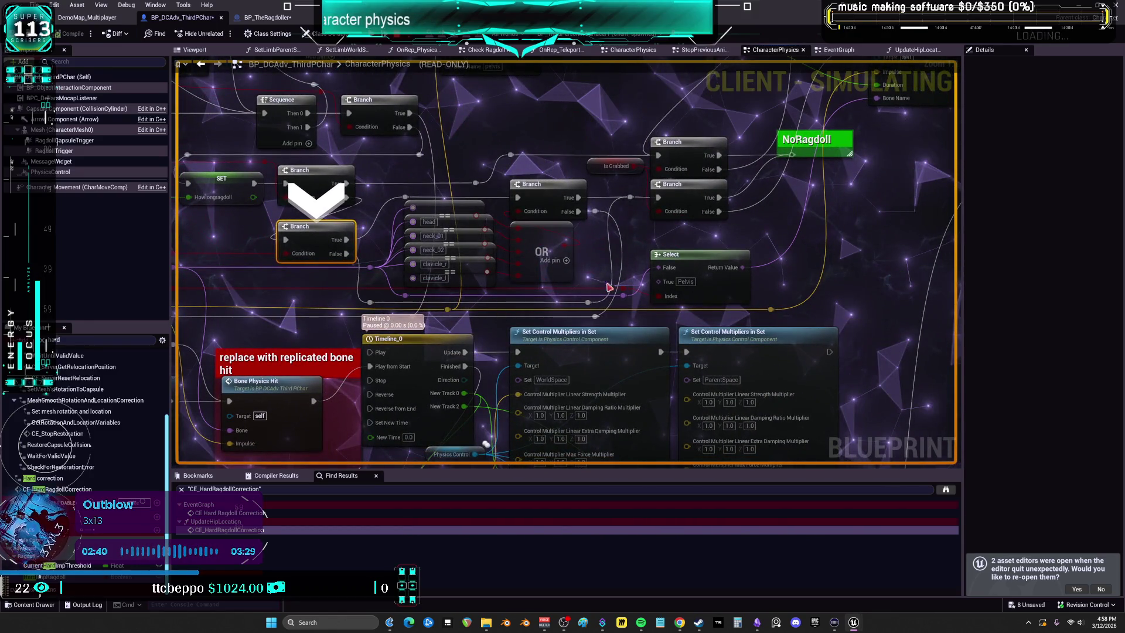
Keep stepping through DoImpulseRagdoll, Sequence and Switch on Int toward the Add Impulse node.
{"action": "mouse_move", "coordinate": [678, 184]}
{"action": "left_mouse_down"}
{"action": "mouse_move", "coordinate": [454, 246]}
{"action": "mouse_move", "coordinate": [479, 266]}
{"action": "mouse_move", "coordinate": [438, 316]}
{"action": "left_mouse_up"}
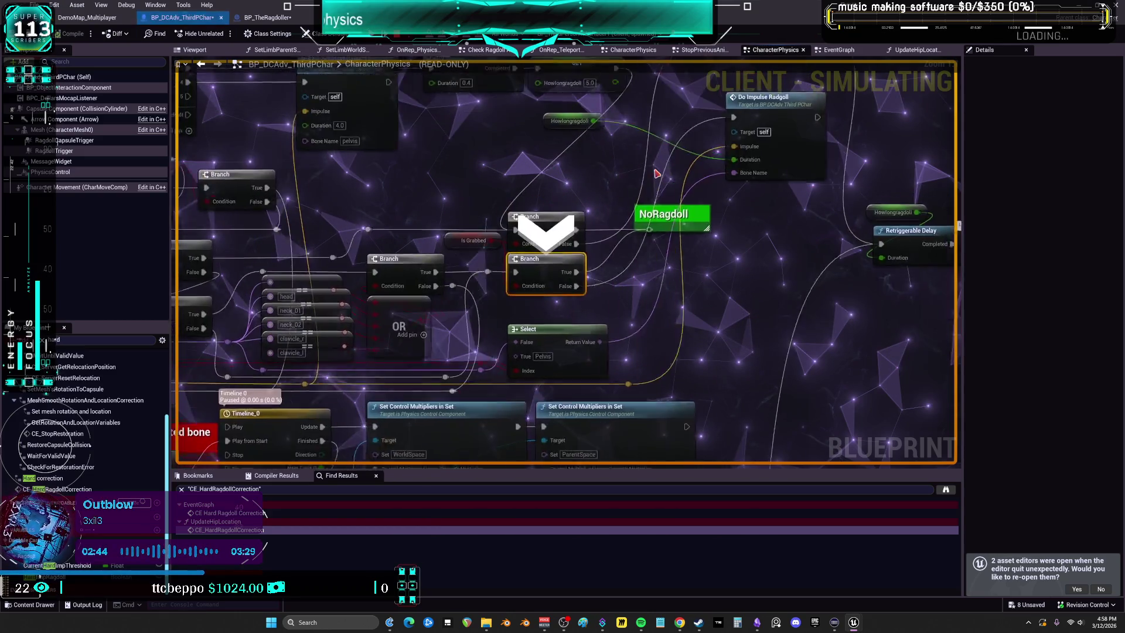
{"action": "key", "text": "F10"}
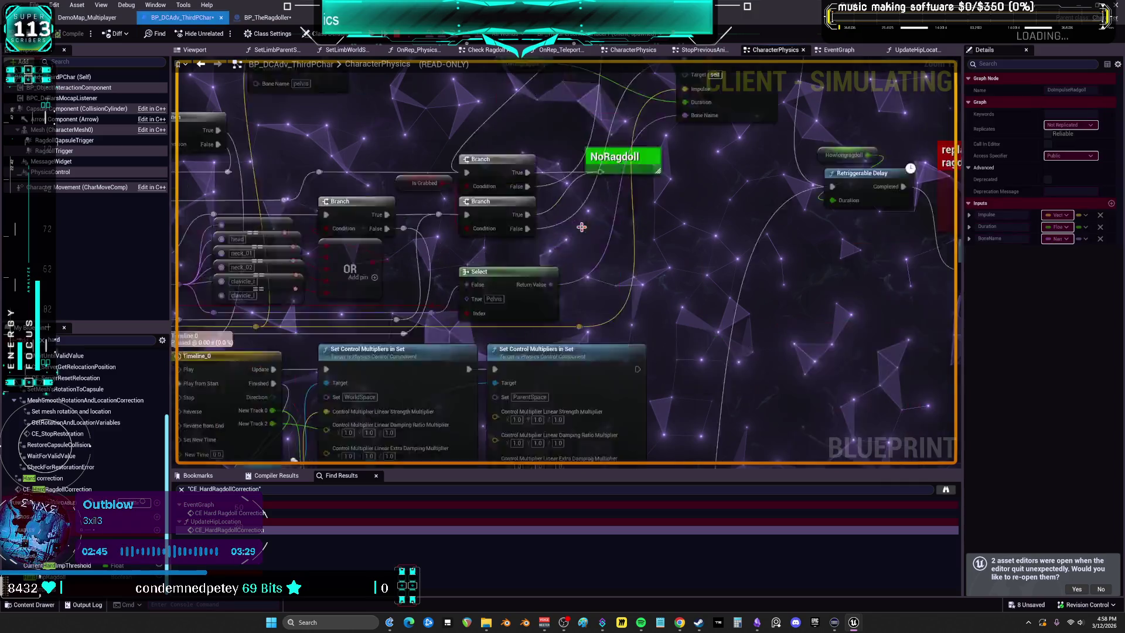
{"action": "key", "text": "F10"}
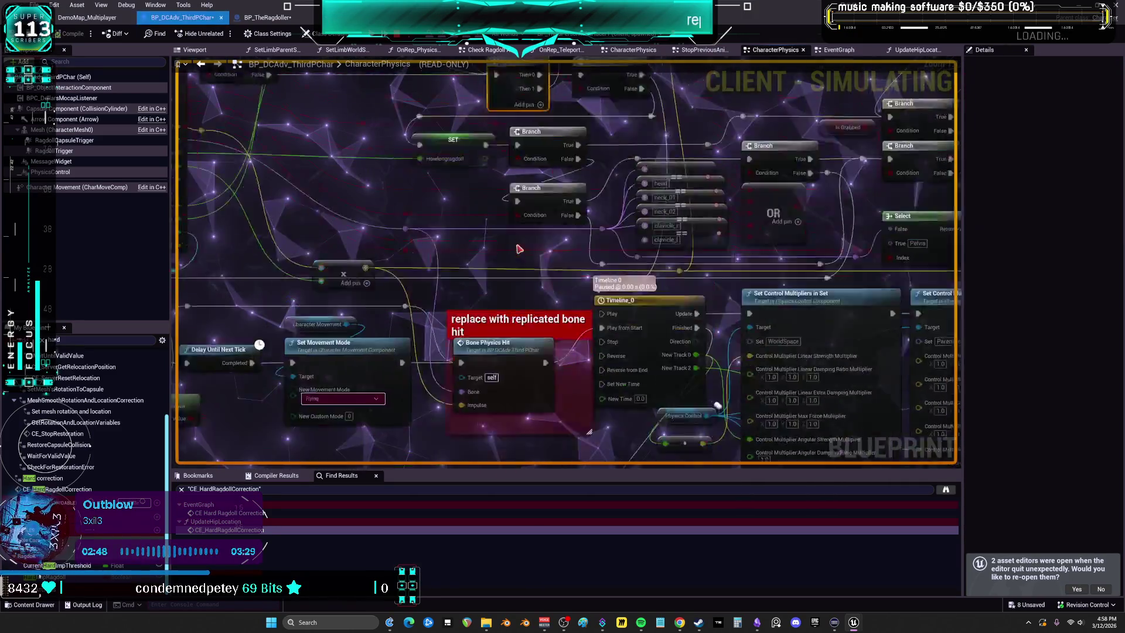
{"action": "key", "text": "F10"}
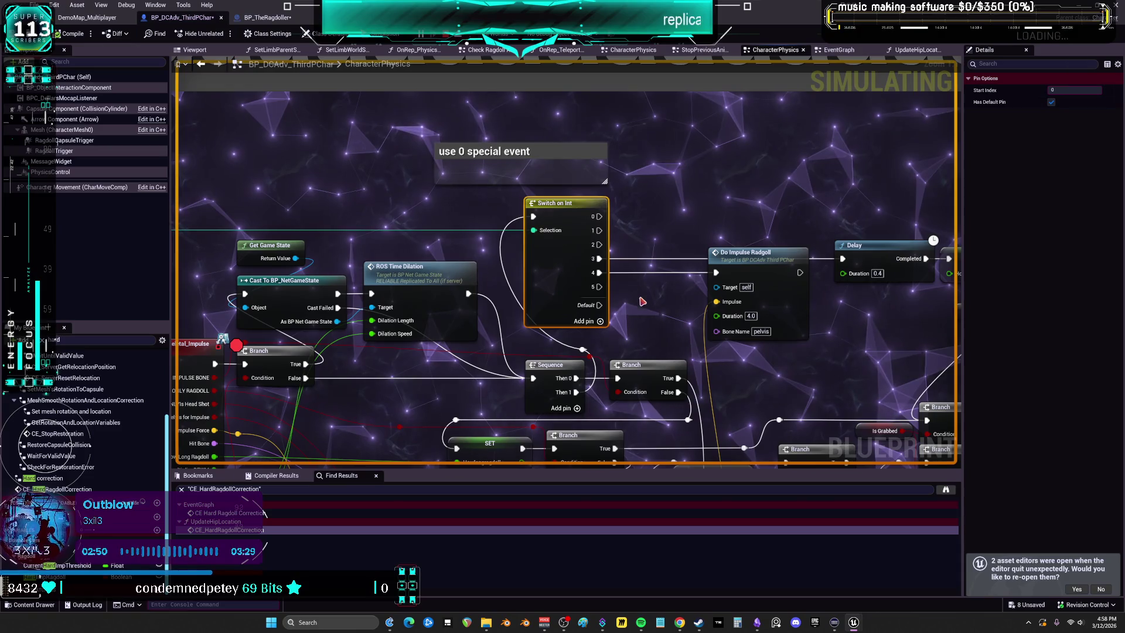
{"action": "key", "text": "F10"}
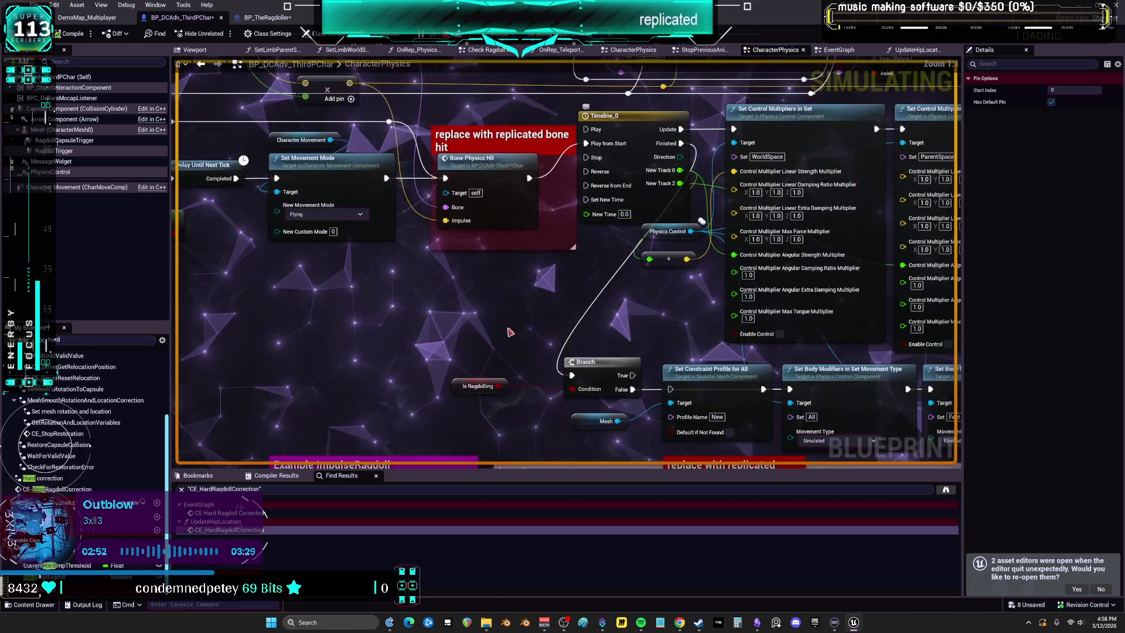
{"action": "key", "text": "F10"}
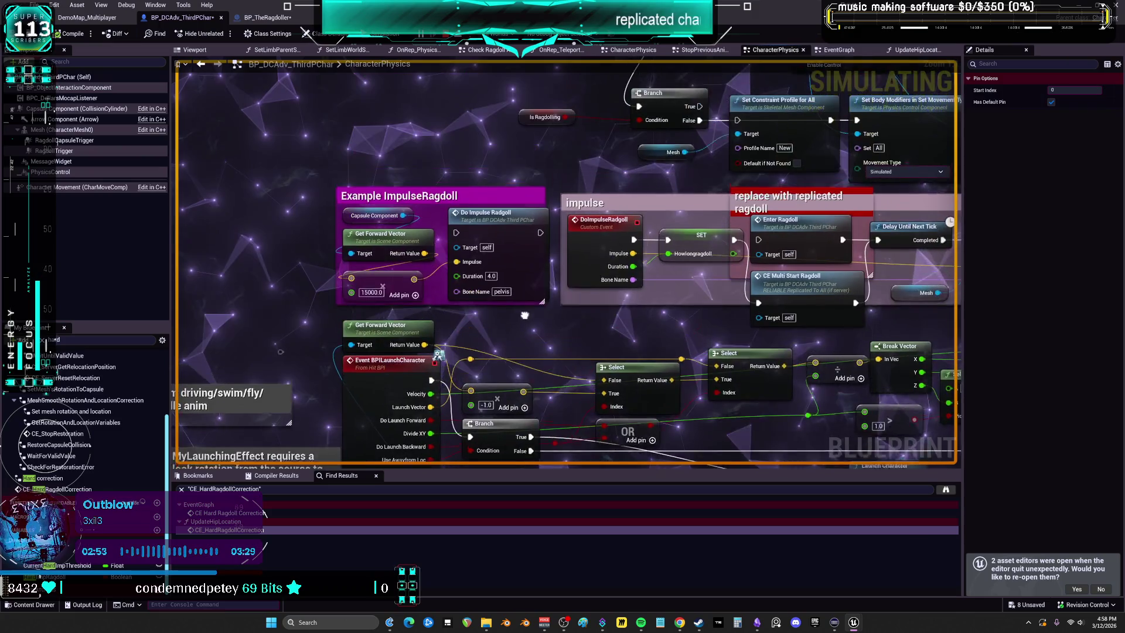
{"action": "key", "text": "F10"}
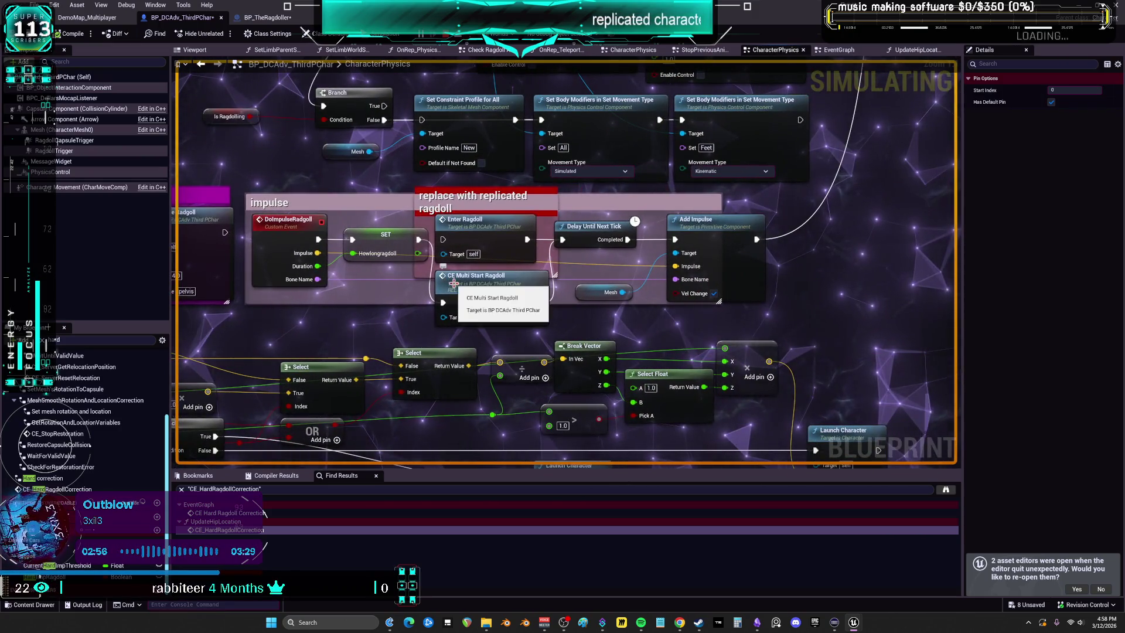
{"action": "right_click", "coordinate": [396, 249]}
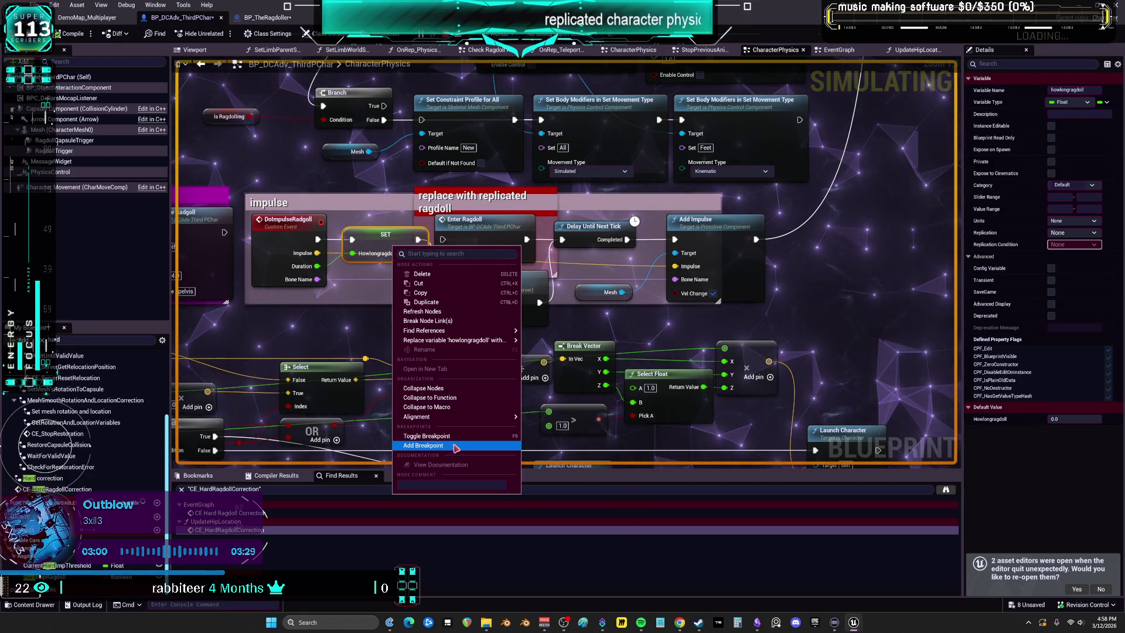
End the paused simulation run, close the Message Log, and change the node breakpoint from its context menu.
{"action": "key", "text": "Escape"}
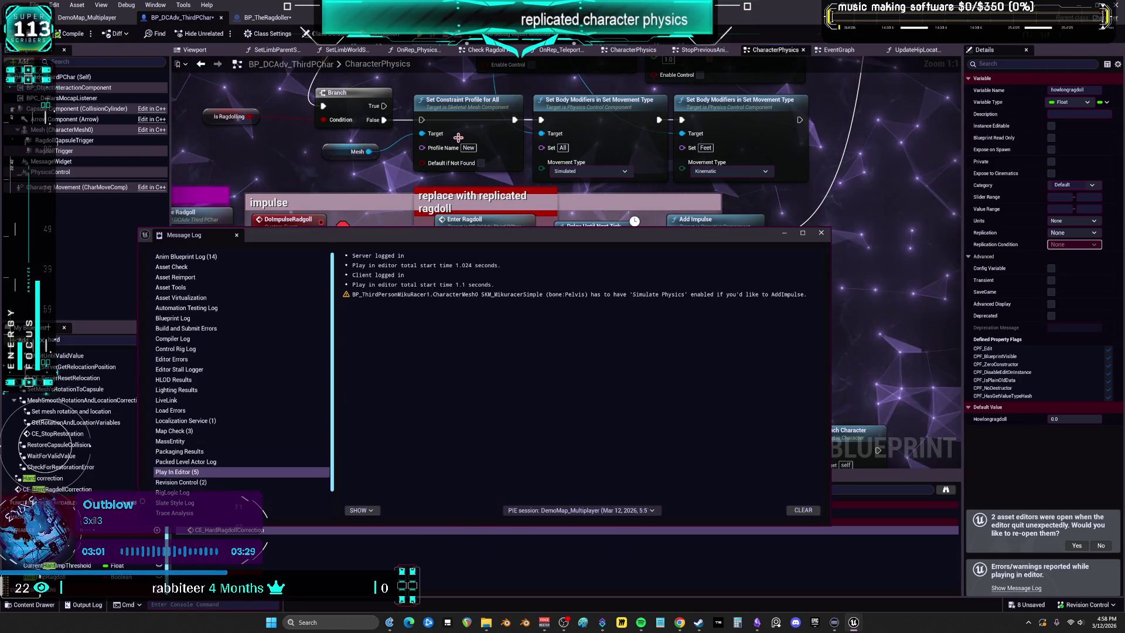
{"action": "left_click", "coordinate": [822, 234]}
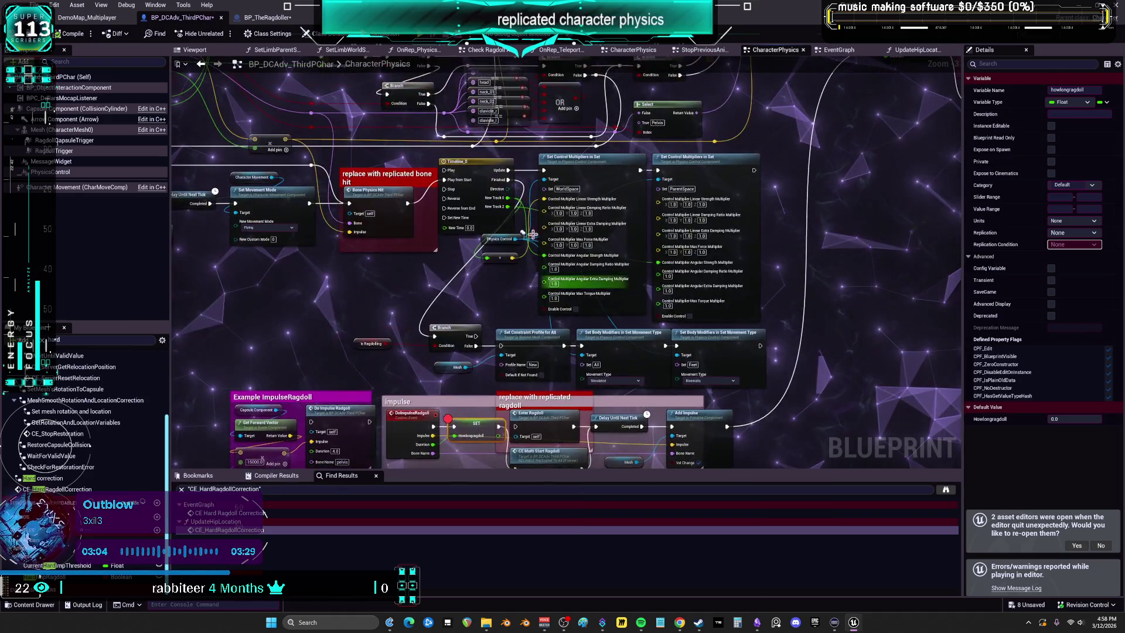
{"action": "right_click", "coordinate": [334, 180]}
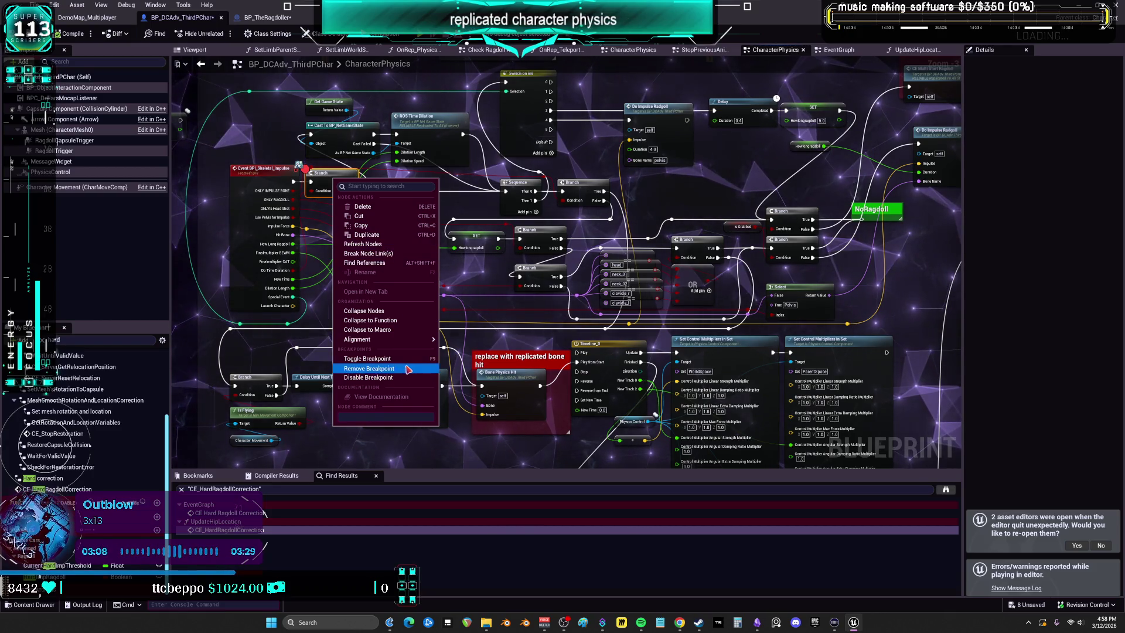
{"action": "left_click", "coordinate": [432, 45]}
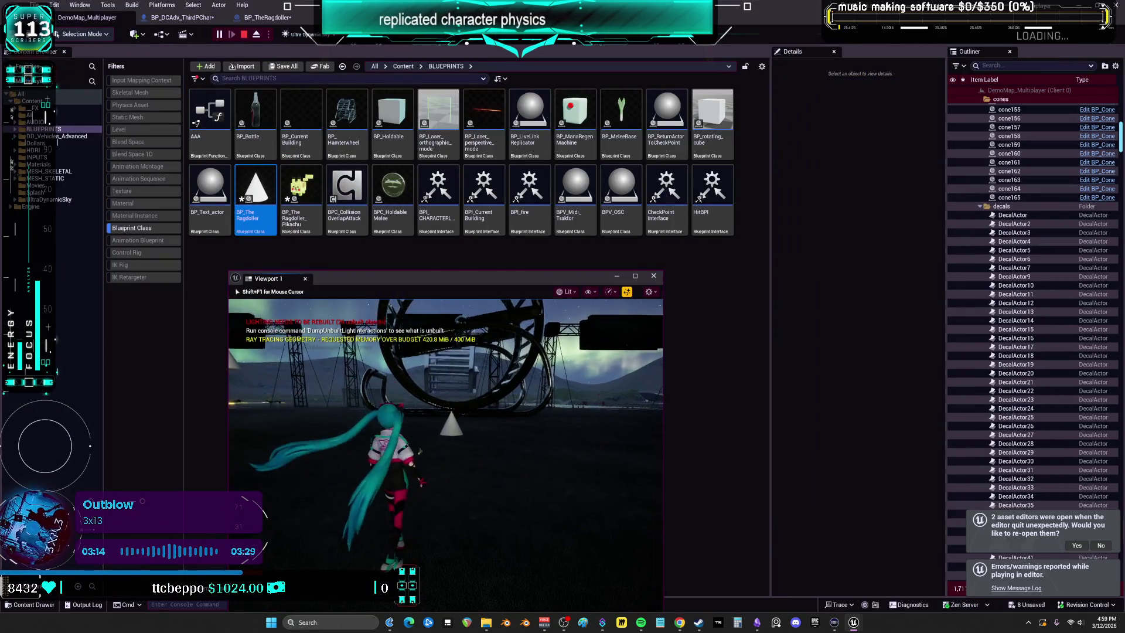
At the breakpoint, read the SET node's Impulse and Bone Name (Pelvis) values, then step to CE Multi Start Ragdoll.
{"action": "key", "text": "alt+Tab"}
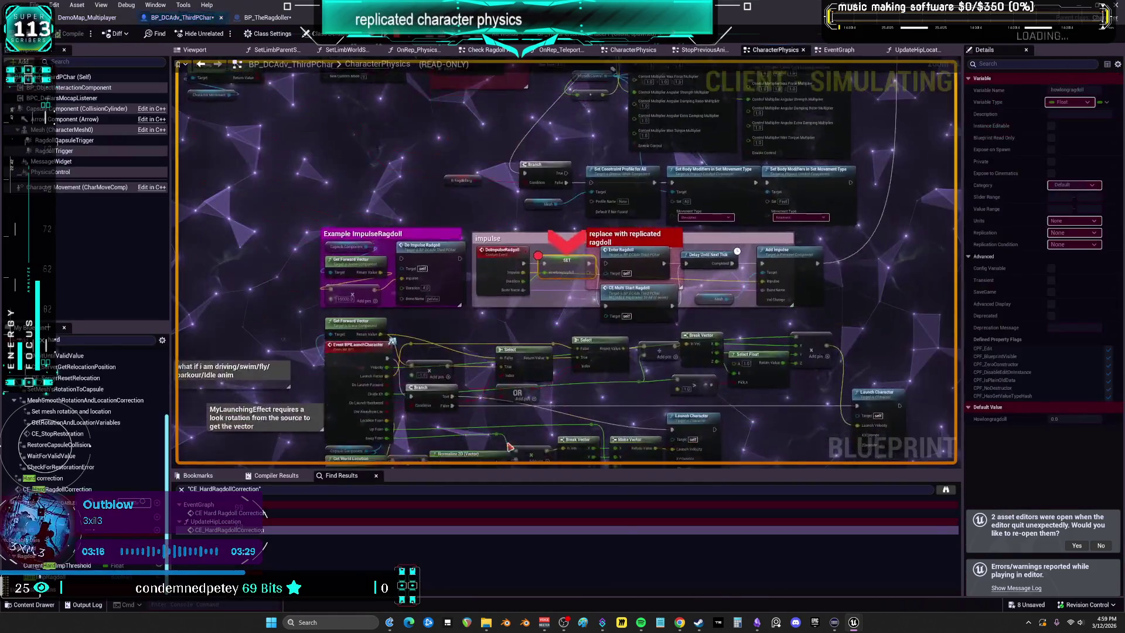
{"action": "scroll", "coordinate": [538, 258], "scroll_direction": "up", "scroll_amount": 2}
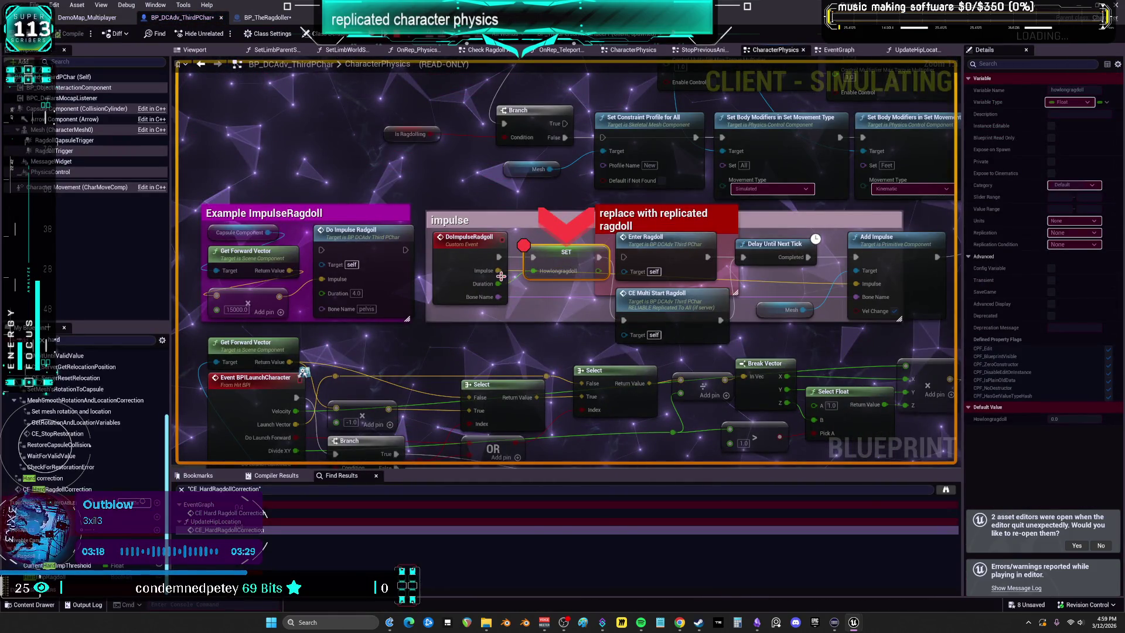
{"action": "mouse_move", "coordinate": [500, 270]}
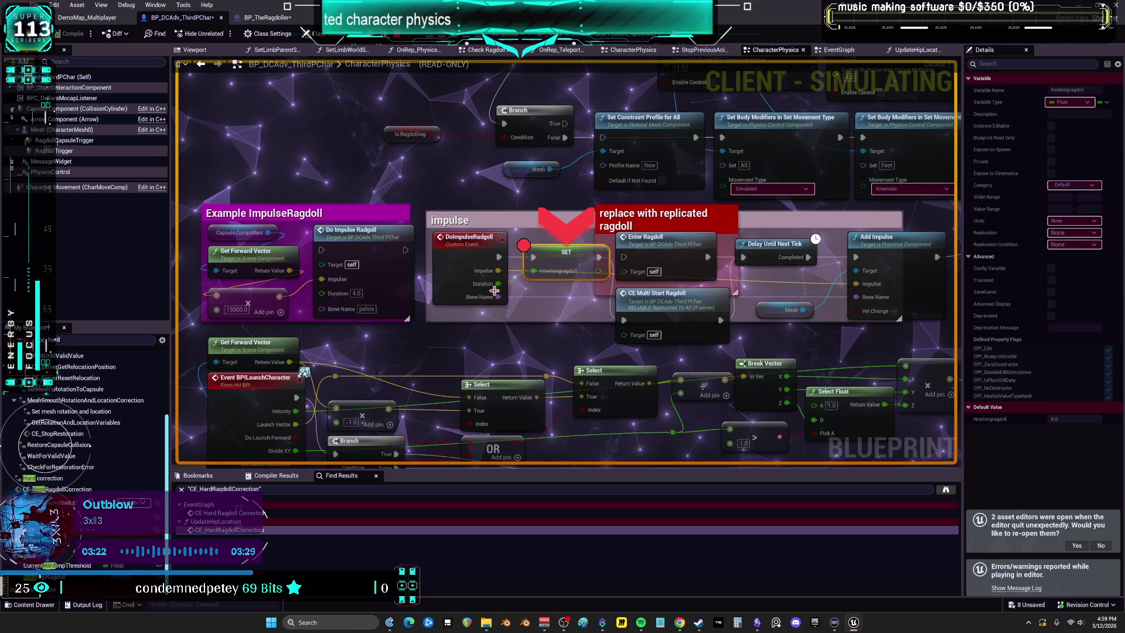
{"action": "mouse_move", "coordinate": [498, 298]}
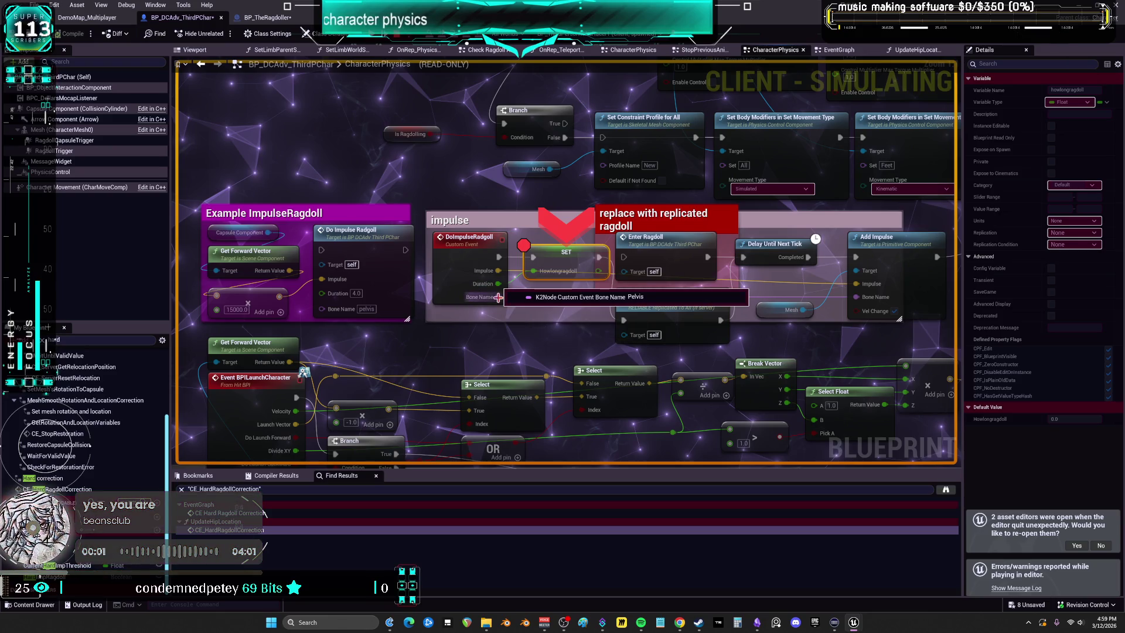
{"action": "left_click_drag", "start_coordinate": [498, 297], "coordinate": [410, 293]}
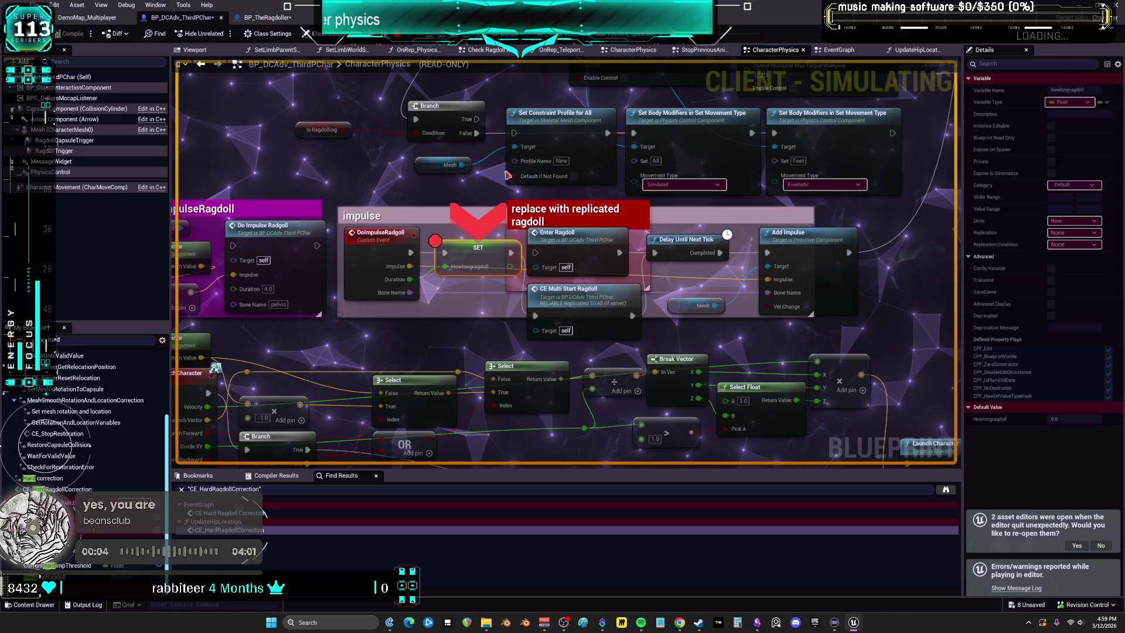
{"action": "key", "text": "F10"}
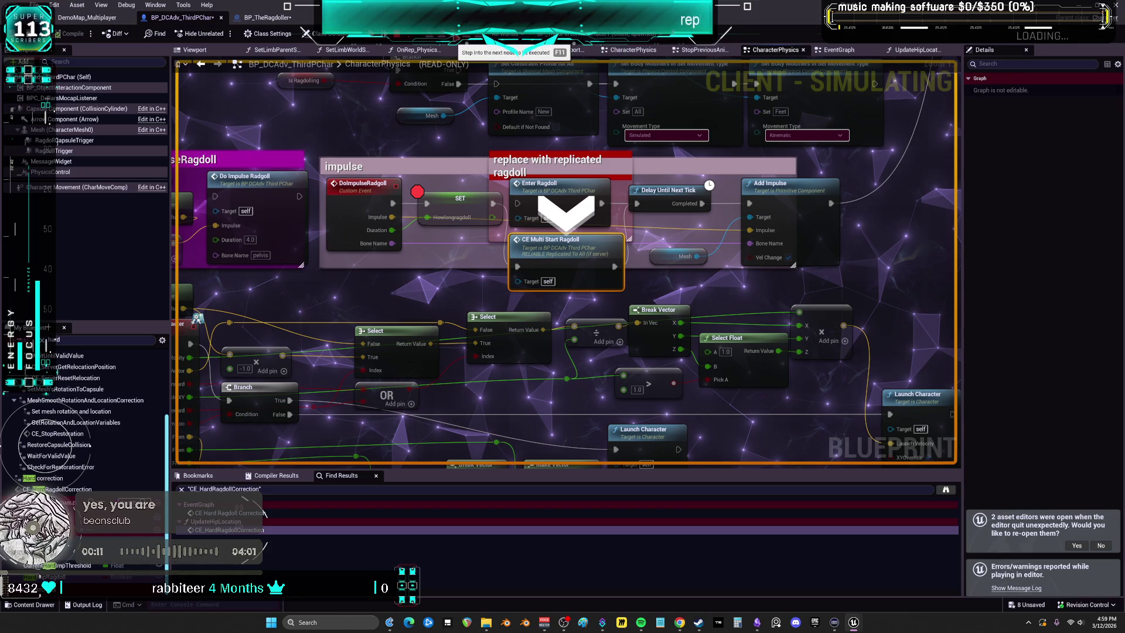
Step into CE_Multi_StartRagdoll's Pre-Start Ragdoll impact check, read its pin values, then stop the play session.
{"action": "key", "text": "F11"}
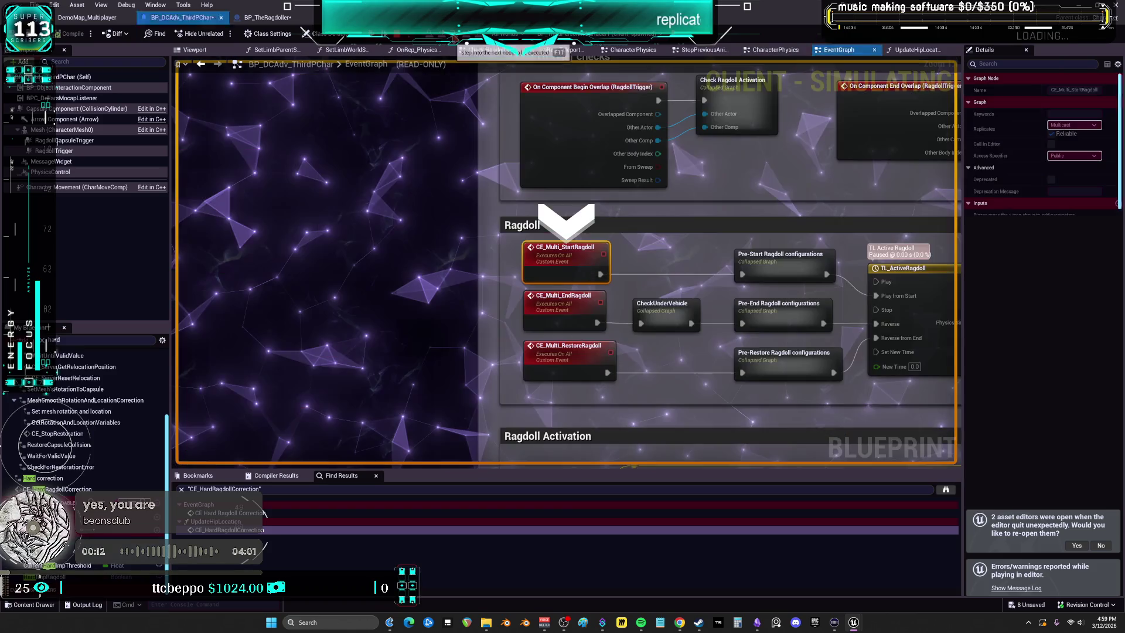
{"action": "key", "text": "F11"}
{"action": "key", "text": "F11"}
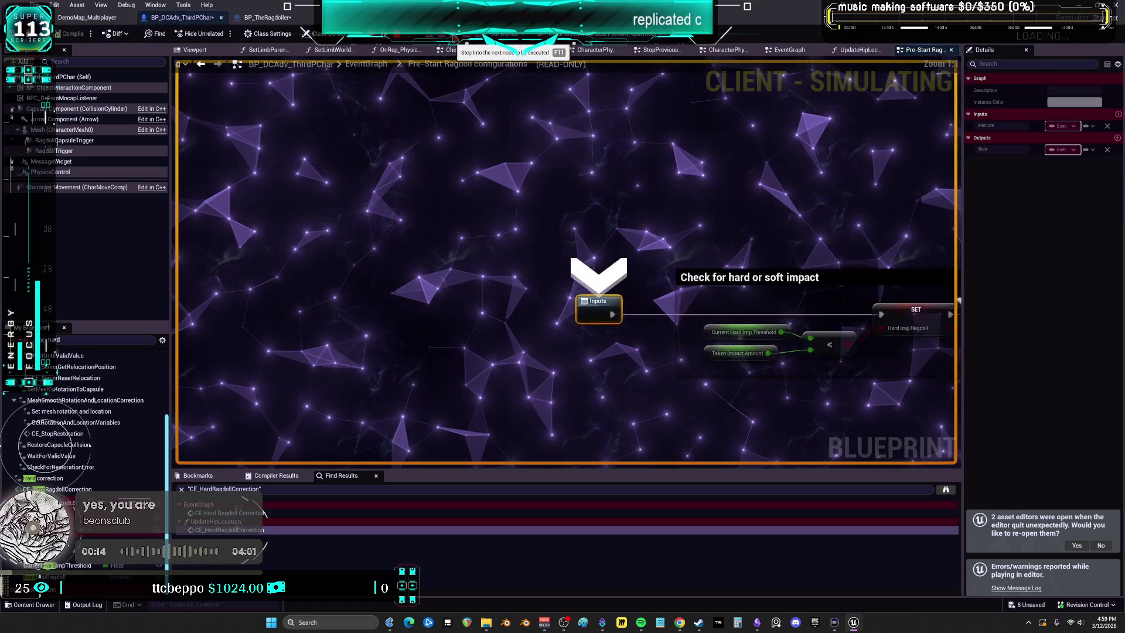
{"action": "key", "text": "F11"}
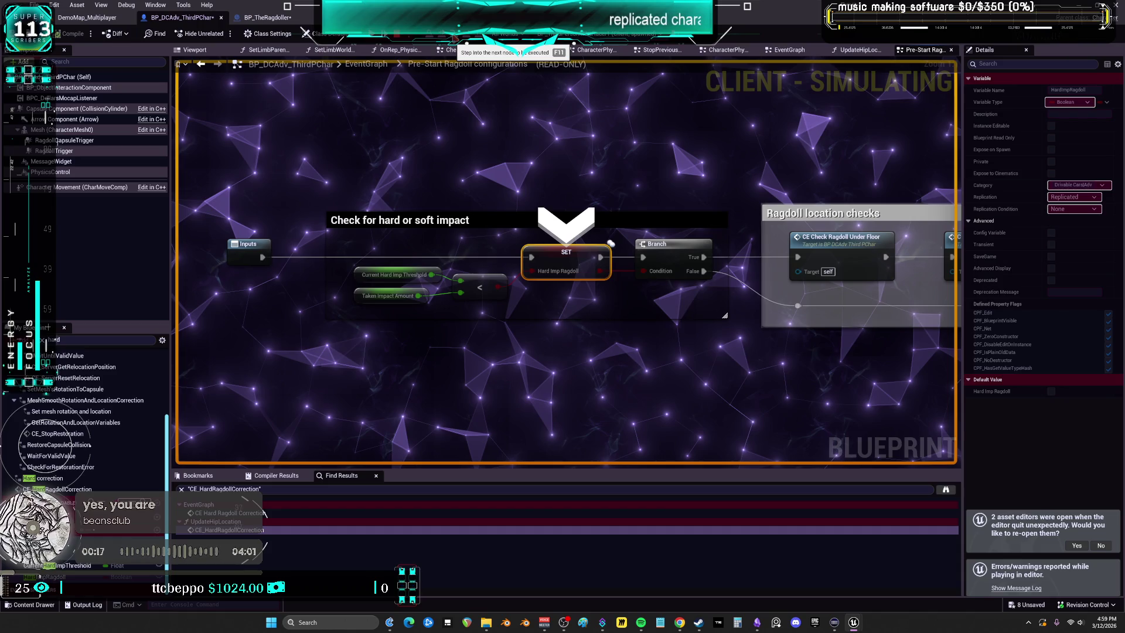
{"action": "mouse_move", "coordinate": [422, 296]}
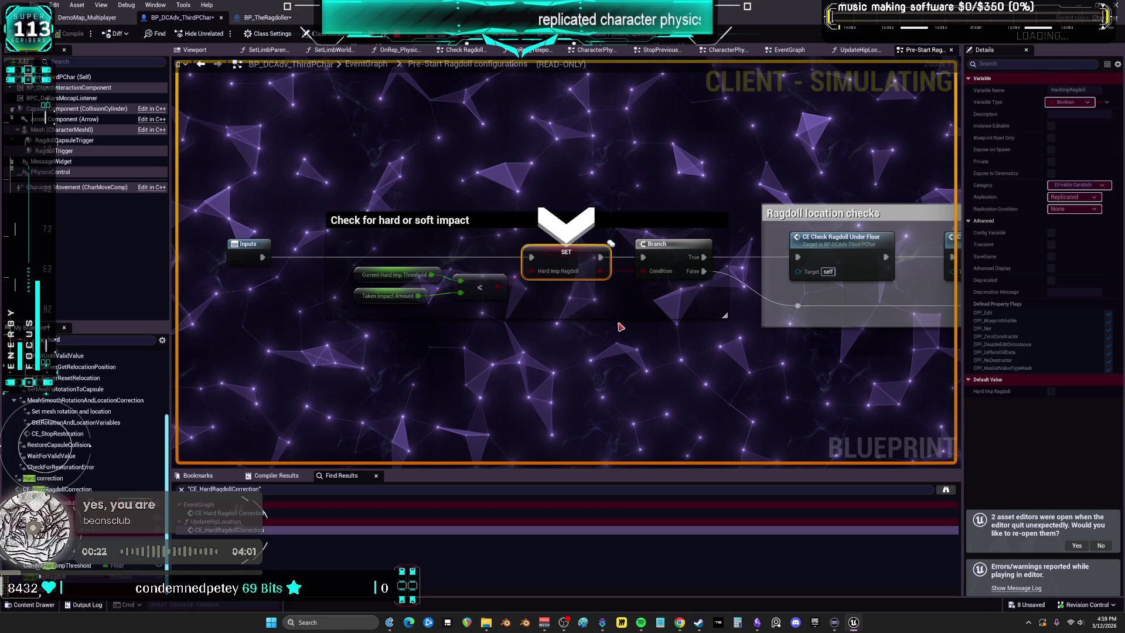
{"action": "mouse_move", "coordinate": [562, 276]}
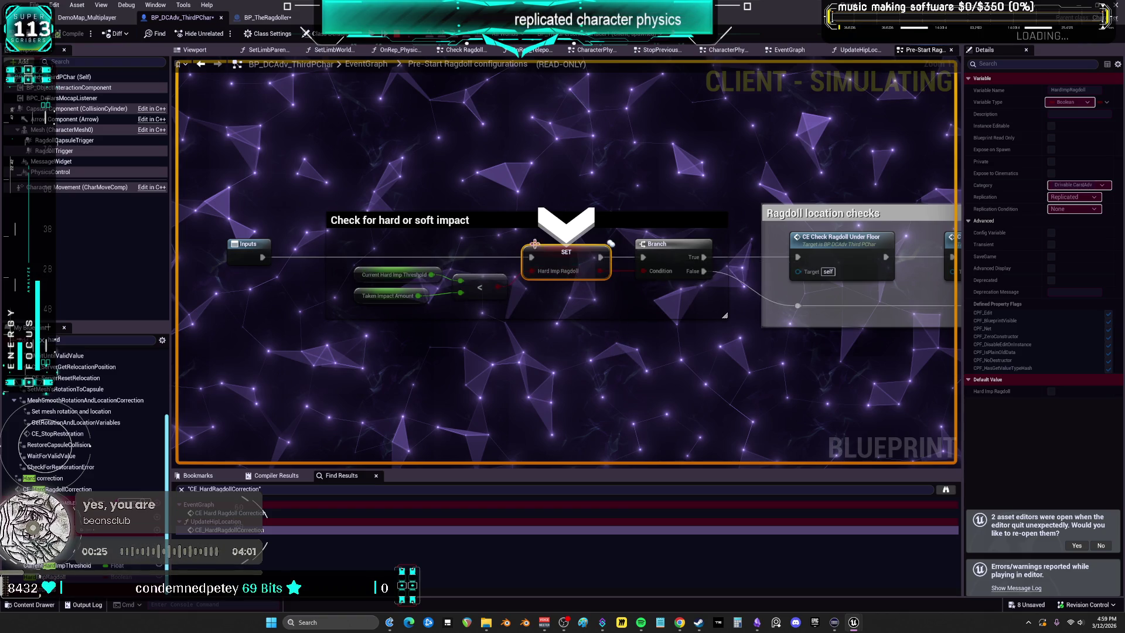
{"action": "left_click", "coordinate": [87, 17]}
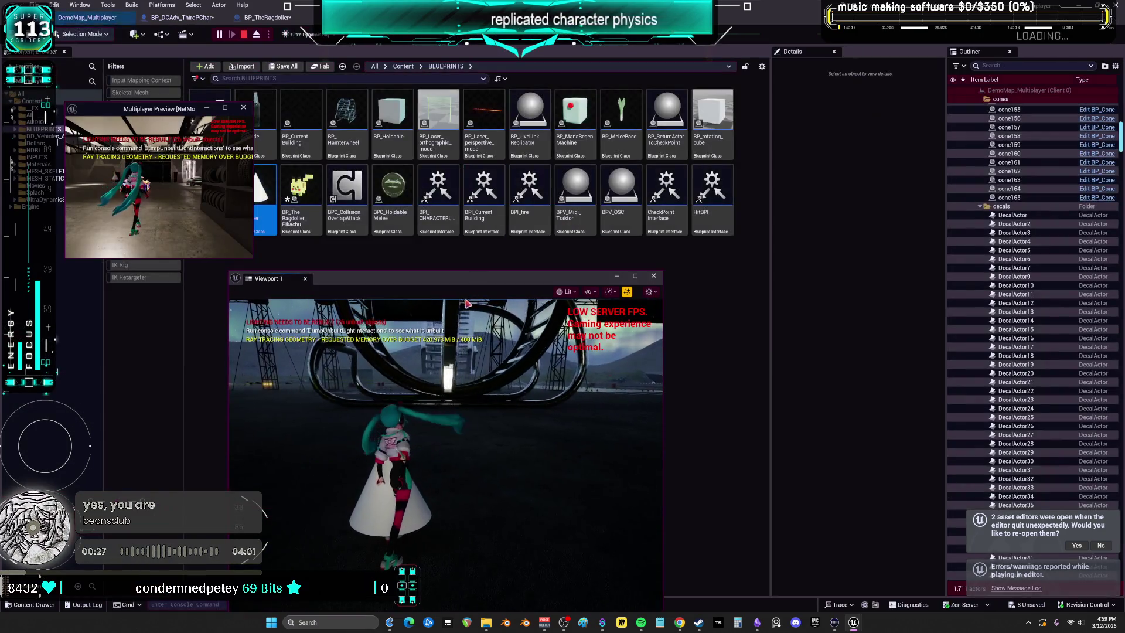
{"action": "left_click", "coordinate": [244, 35]}
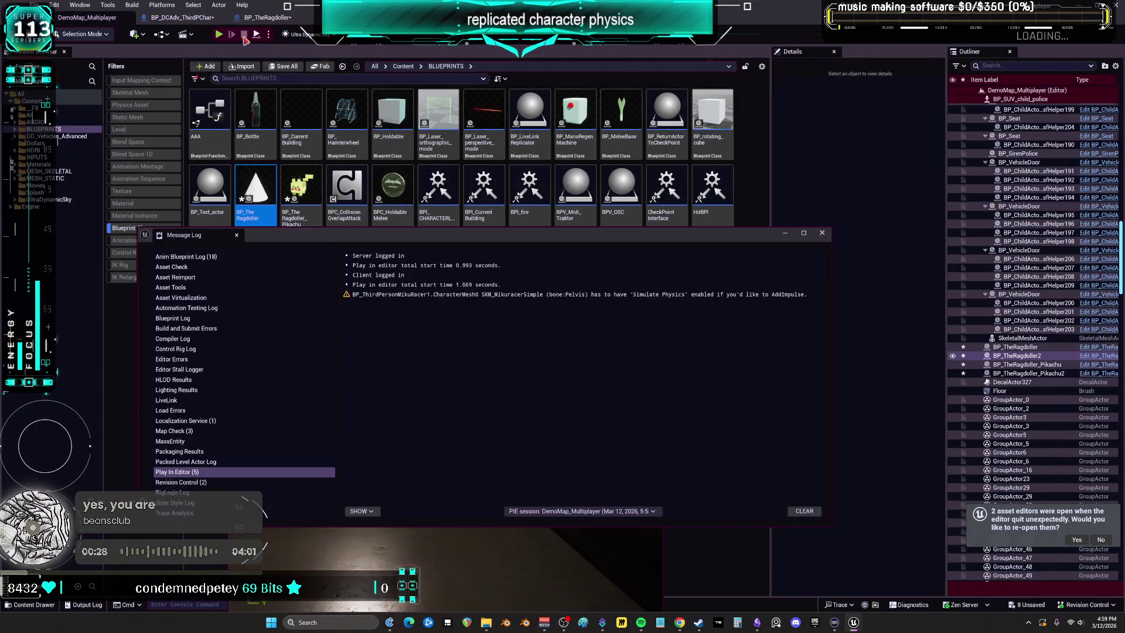